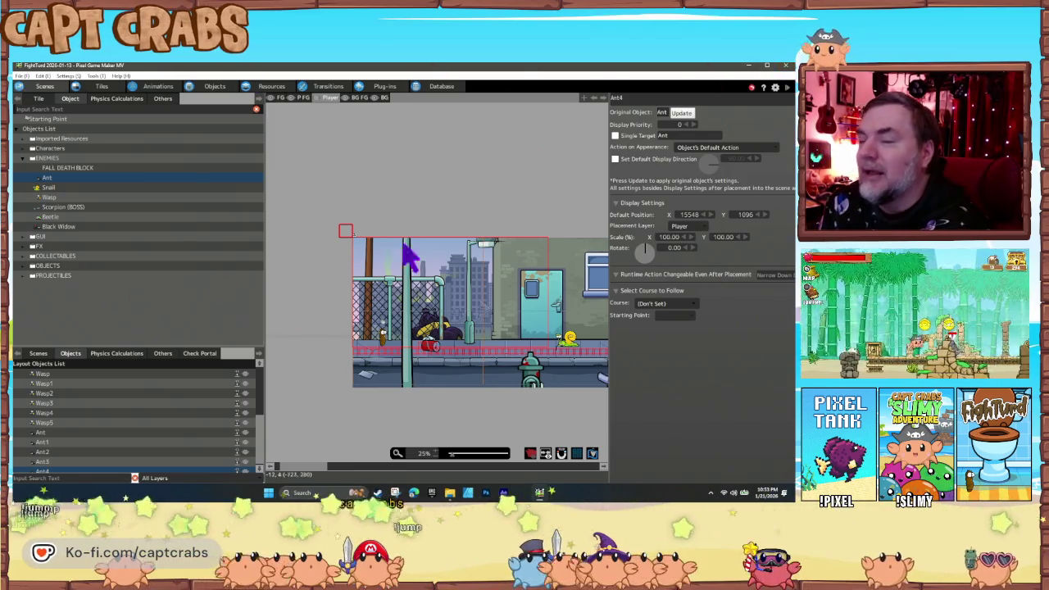
Step: Import broken_glass and puddle from WORK > Enemies into the ENEMIES image folder, then view puddle's settings
{"action": "left_click", "coordinate": [269, 86]}
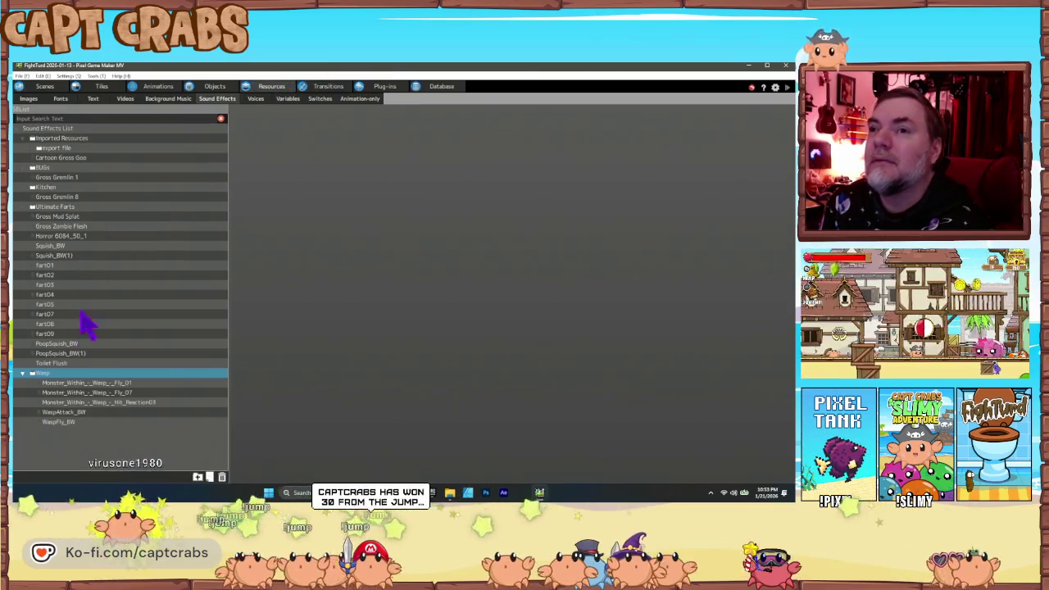
{"action": "left_click", "coordinate": [37, 96]}
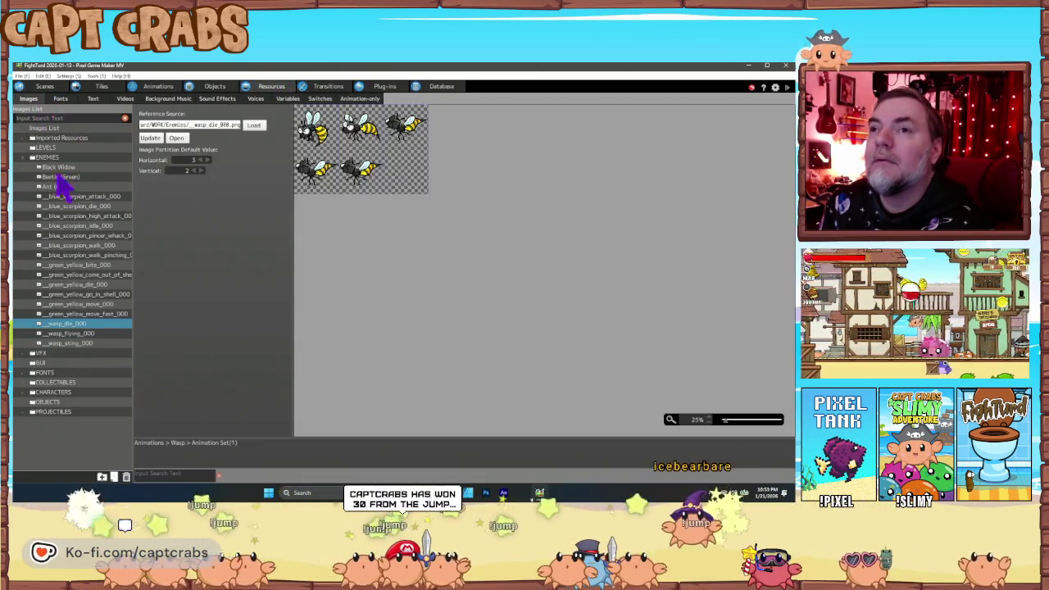
{"action": "left_click", "coordinate": [47, 157]}
{"action": "right_click", "coordinate": [47, 160]}
{"action": "left_click", "coordinate": [74, 180]}
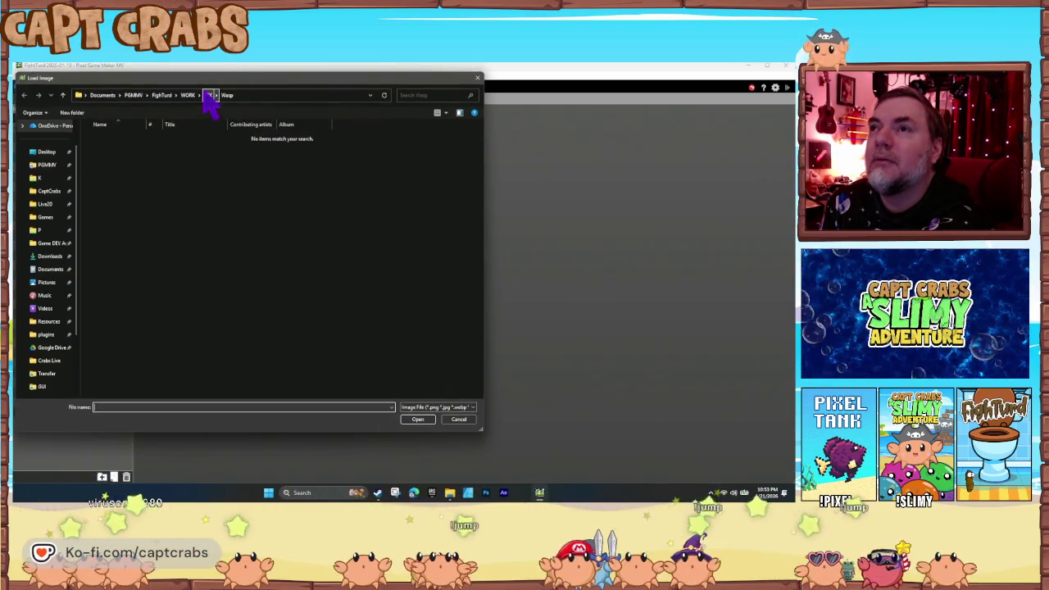
{"action": "left_click", "coordinate": [189, 95]}
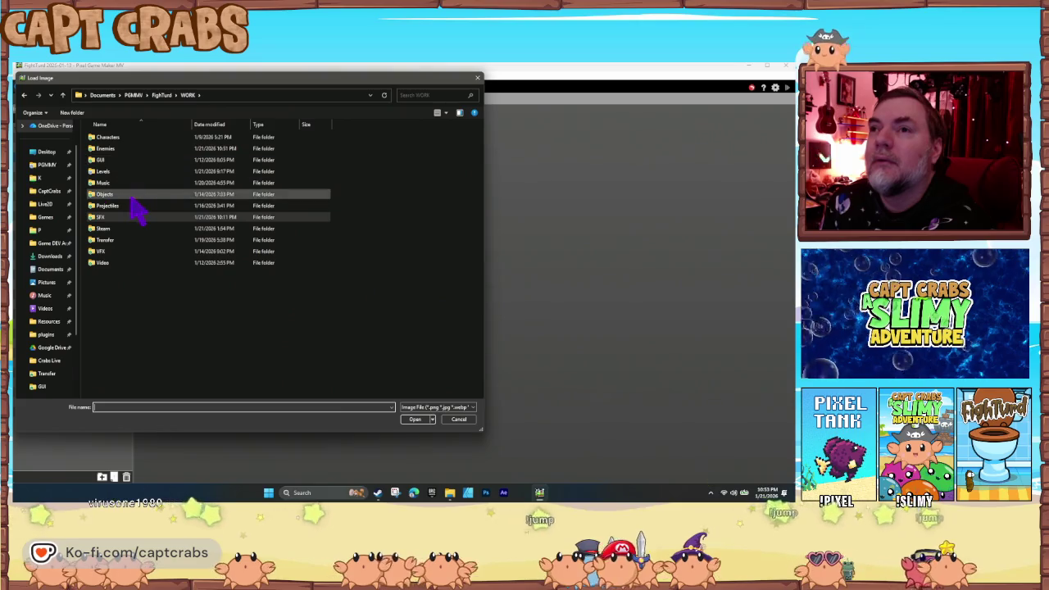
{"action": "double_click", "coordinate": [115, 151]}
{"action": "left_click_drag", "start_coordinate": [406, 361], "coordinate": [332, 312]}
{"action": "left_click", "coordinate": [416, 418]}
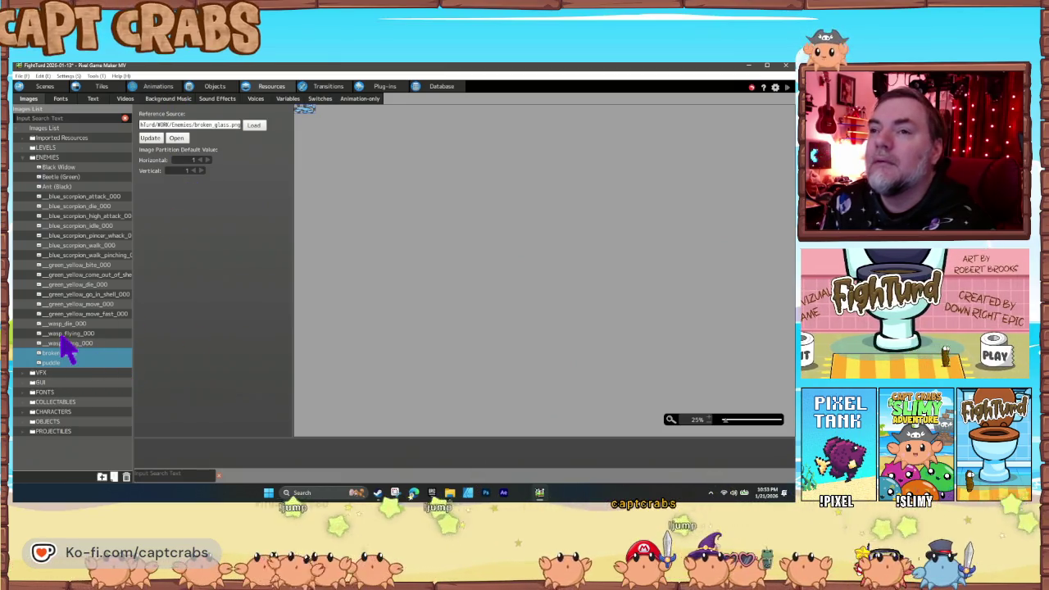
{"action": "left_click", "coordinate": [77, 363]}
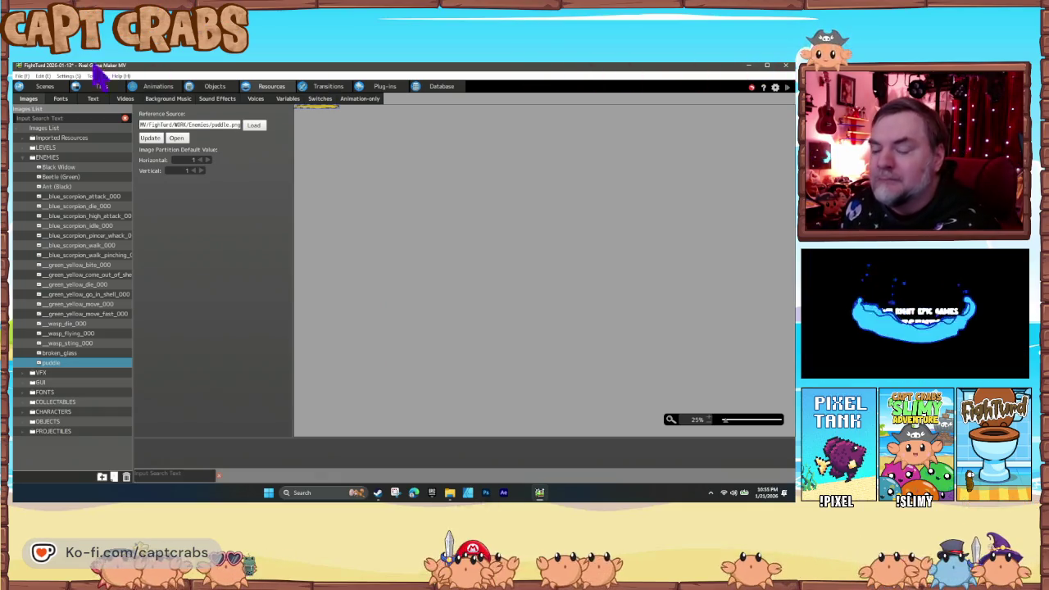
Step: Add a new animation named Puddle to the ENEMY animation folder
{"action": "left_click", "coordinate": [214, 87]}
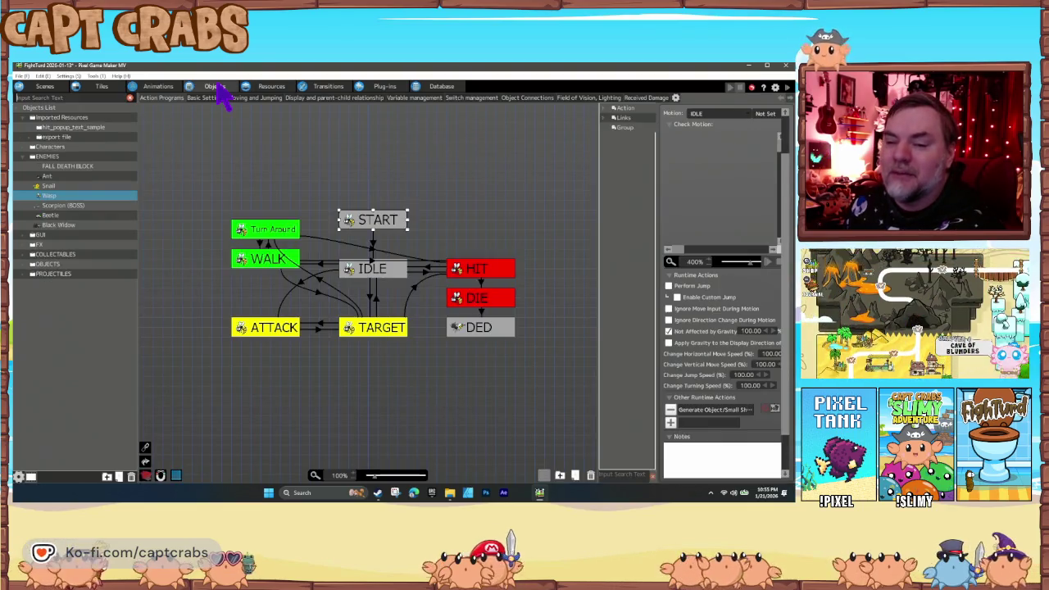
{"action": "left_click", "coordinate": [271, 86]}
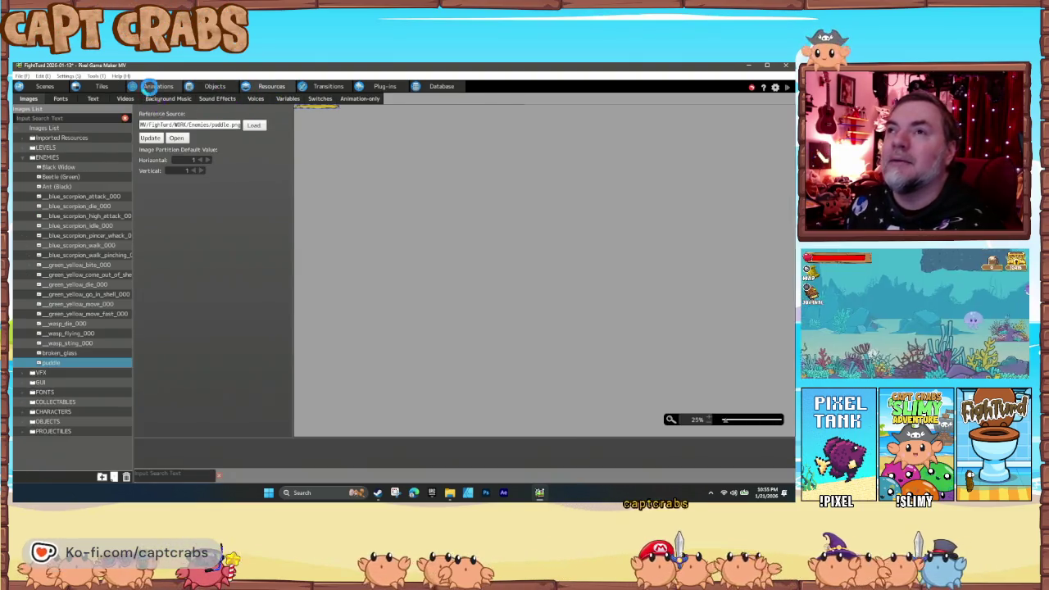
{"action": "left_click", "coordinate": [156, 87]}
{"action": "right_click", "coordinate": [51, 149]}
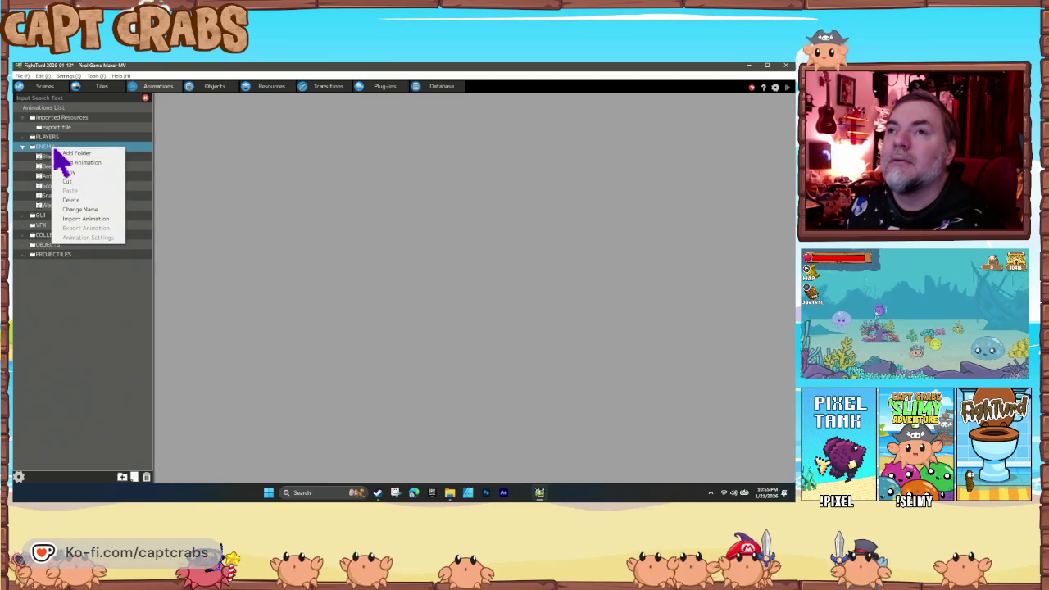
{"action": "left_click", "coordinate": [87, 173]}
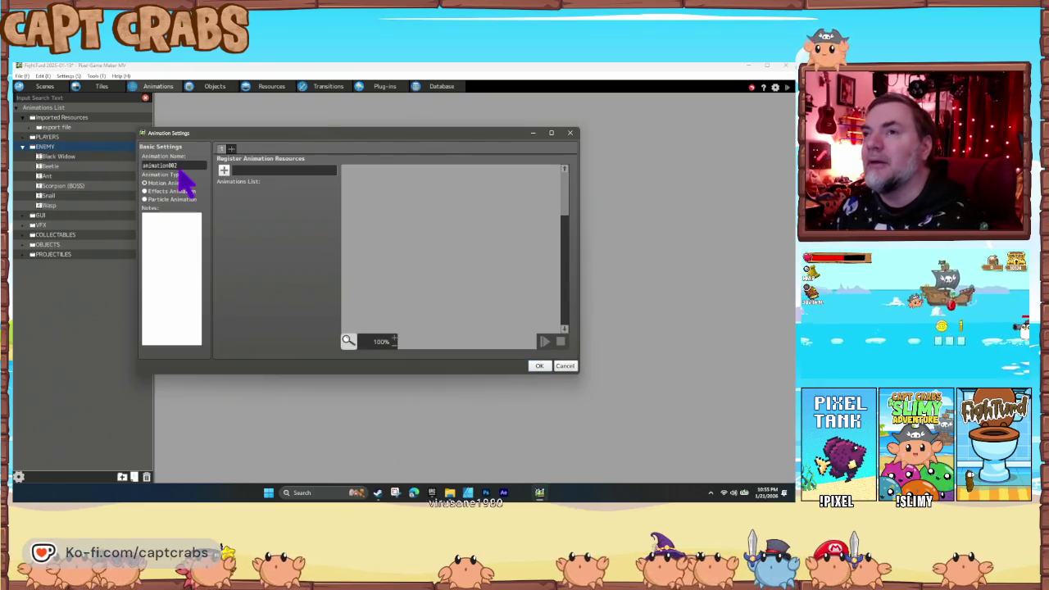
{"action": "left_click_drag", "start_coordinate": [200, 164], "coordinate": [146, 167]}
{"action": "type", "text": "Paddle"}
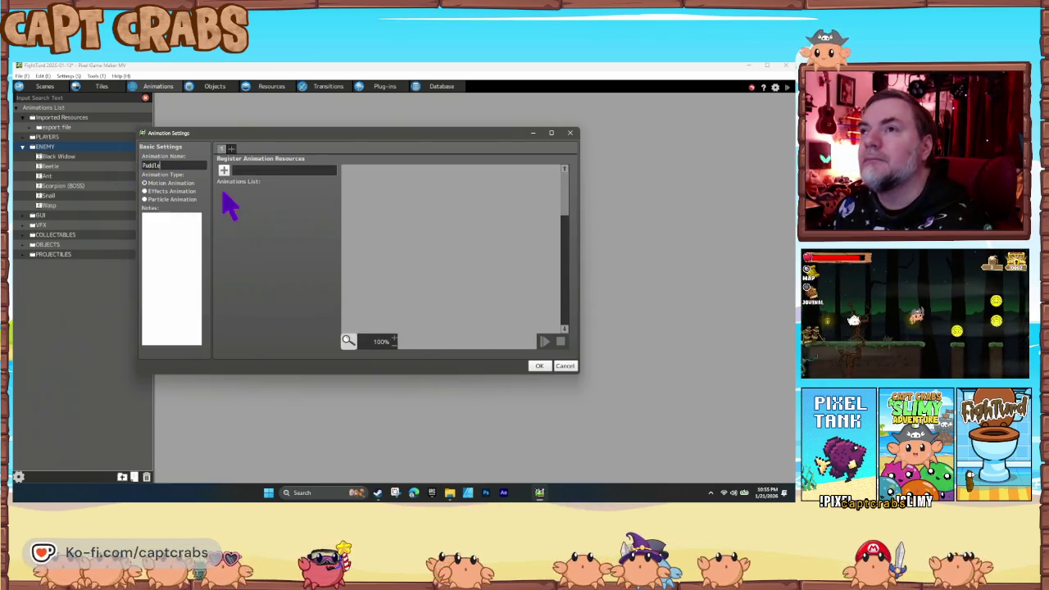
Step: Give the Puddle animation the puddle image and create it
{"action": "left_click", "coordinate": [225, 170]}
{"action": "left_click", "coordinate": [141, 126]}
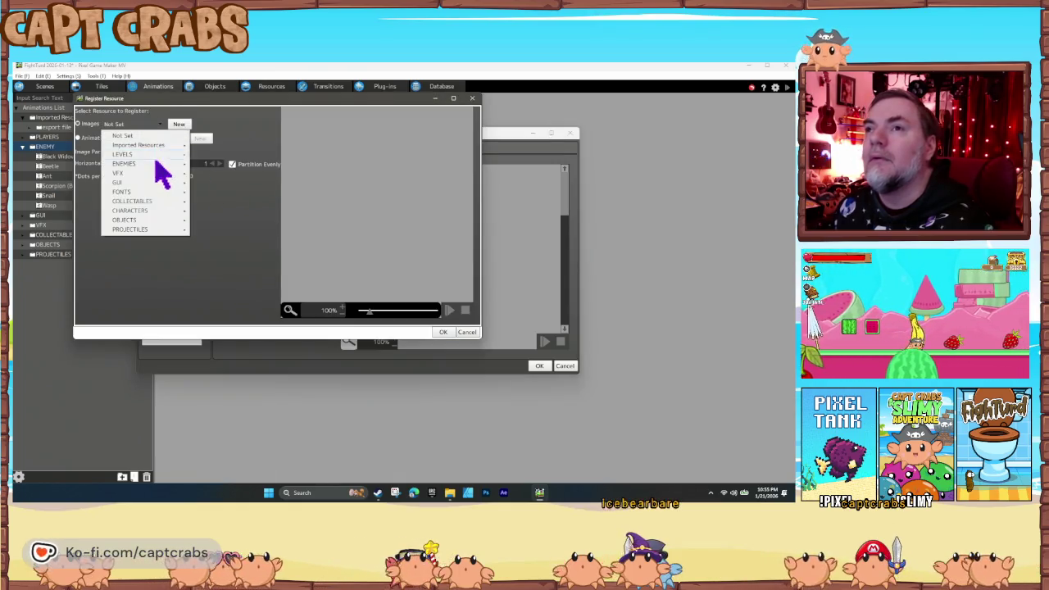
{"action": "mouse_move", "coordinate": [157, 171]}
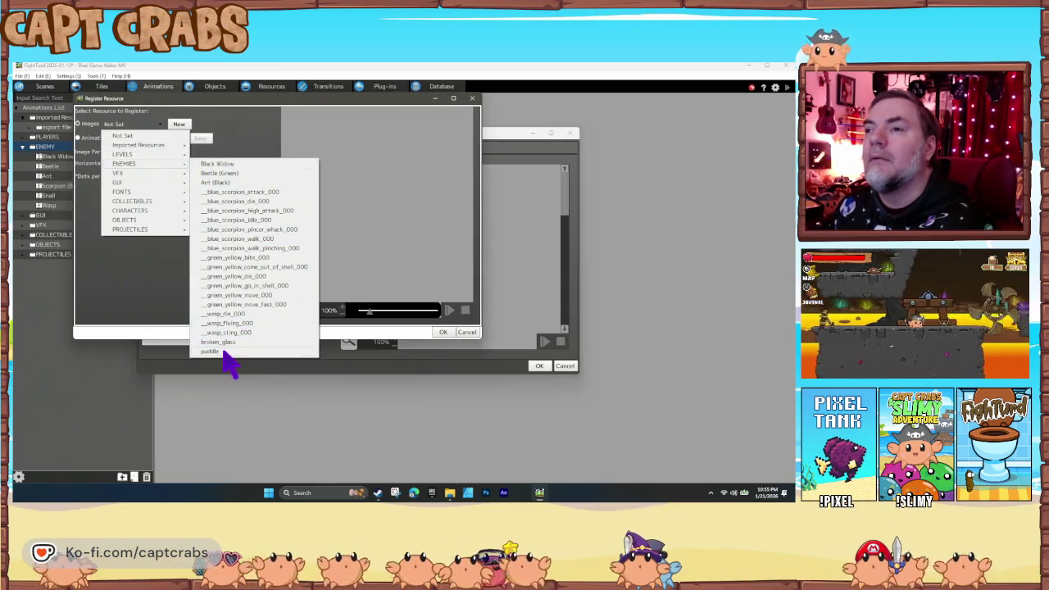
{"action": "left_click", "coordinate": [233, 348]}
{"action": "left_click", "coordinate": [443, 333]}
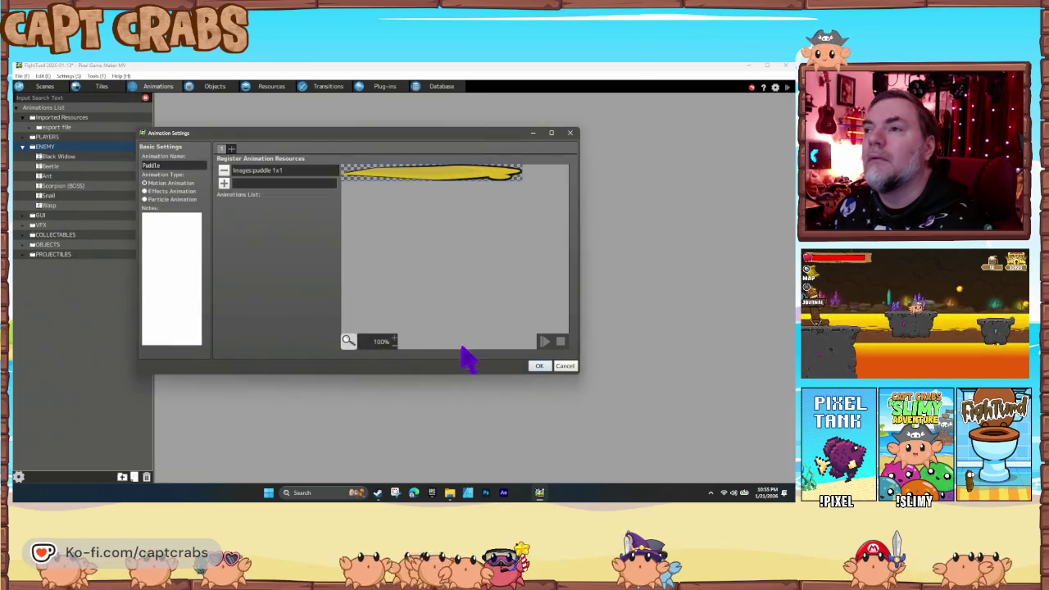
{"action": "left_click", "coordinate": [538, 366]}
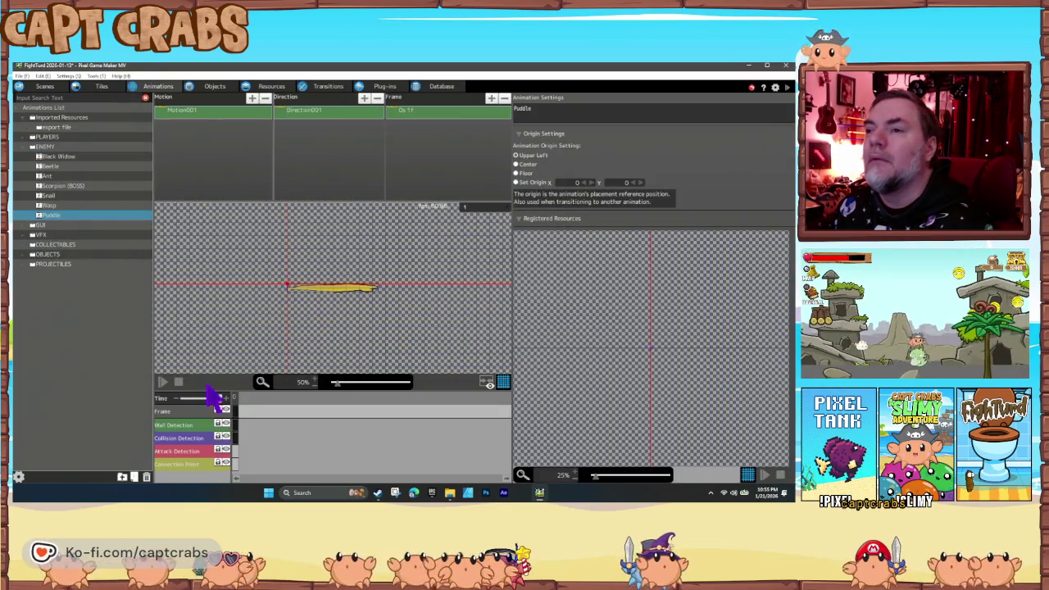
Step: Add an attack detection keyframe to Puddle and rename its first motion IDLE
{"action": "left_click", "coordinate": [236, 451]}
{"action": "right_click", "coordinate": [243, 463]}
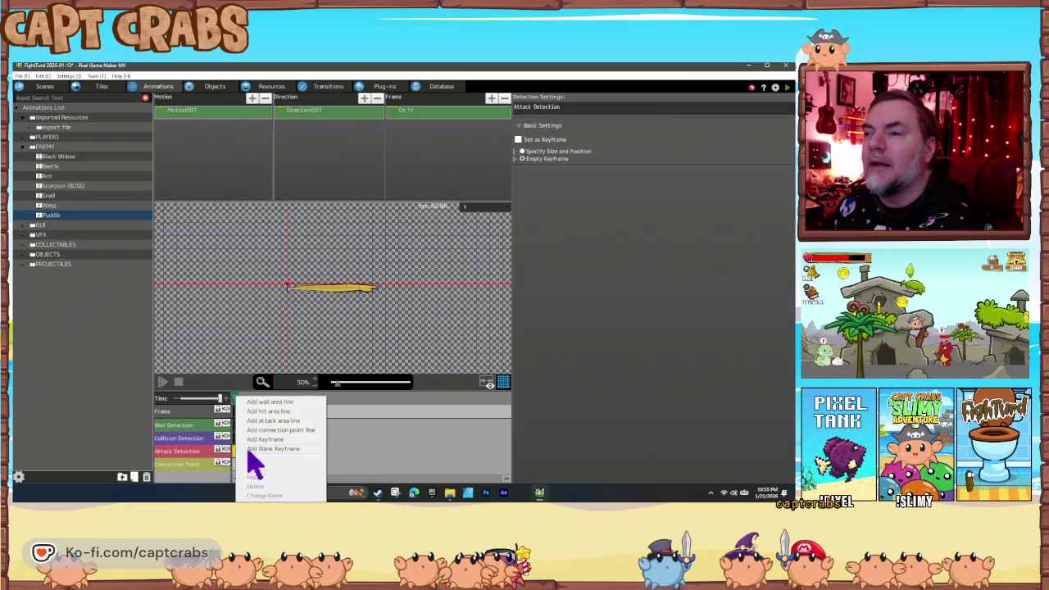
{"action": "left_click", "coordinate": [264, 446]}
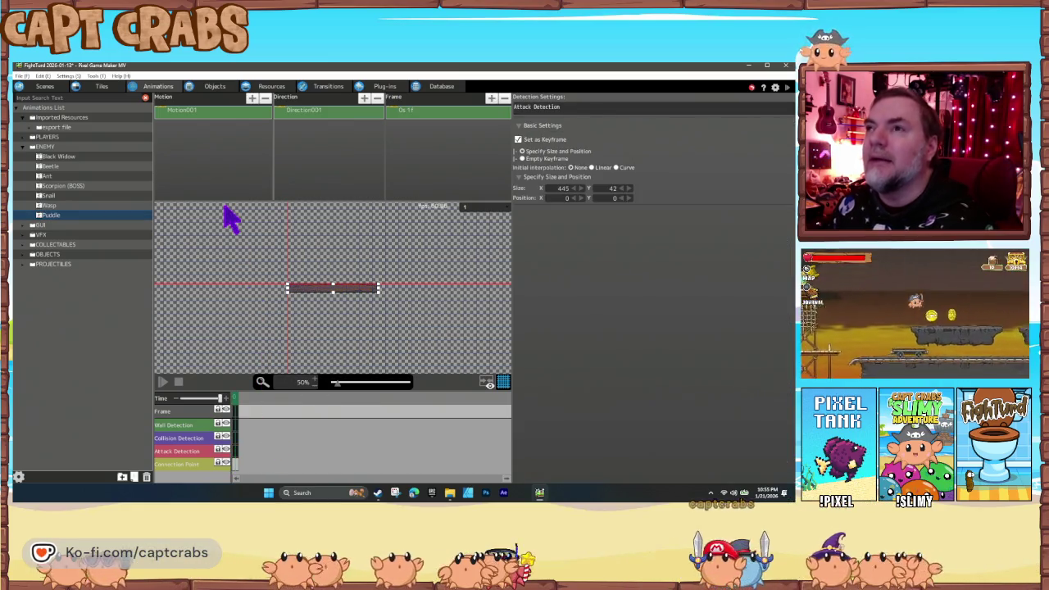
{"action": "left_click", "coordinate": [189, 113]}
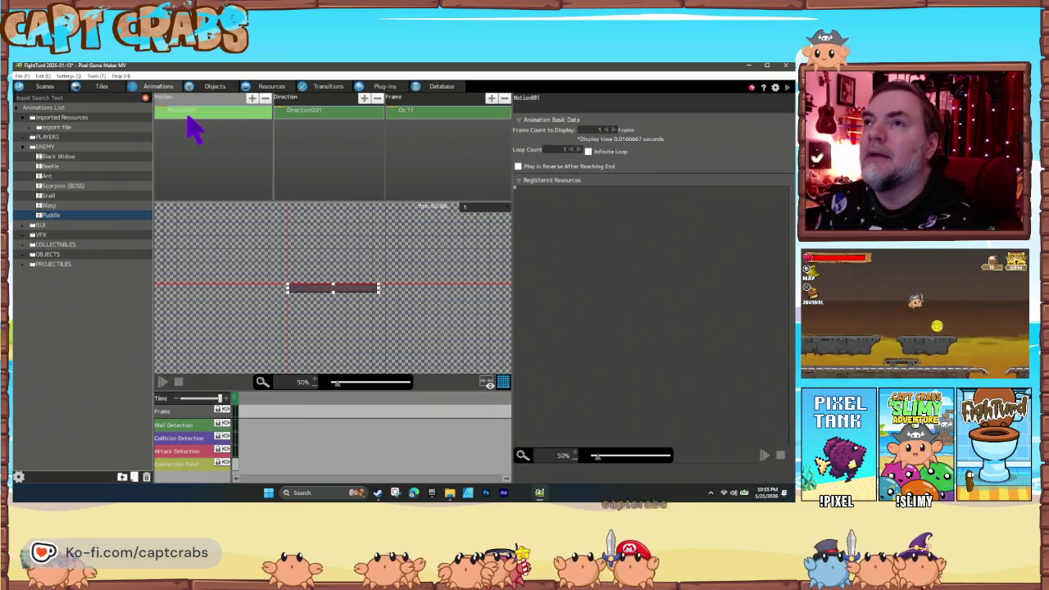
{"action": "left_click", "coordinate": [187, 114]}
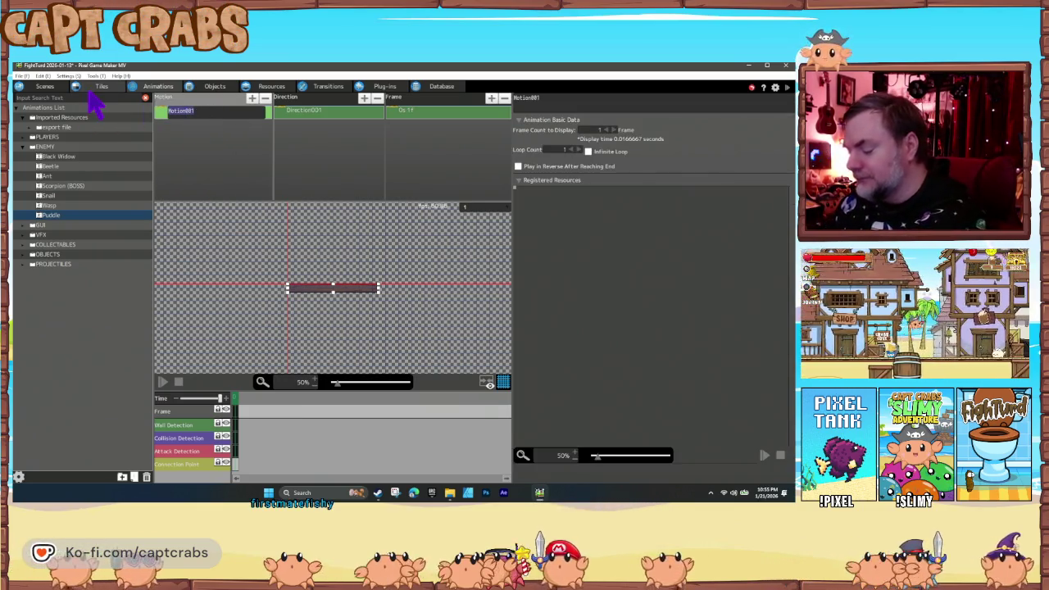
{"action": "type", "text": "IDLE"}
{"action": "key", "text": "Return"}
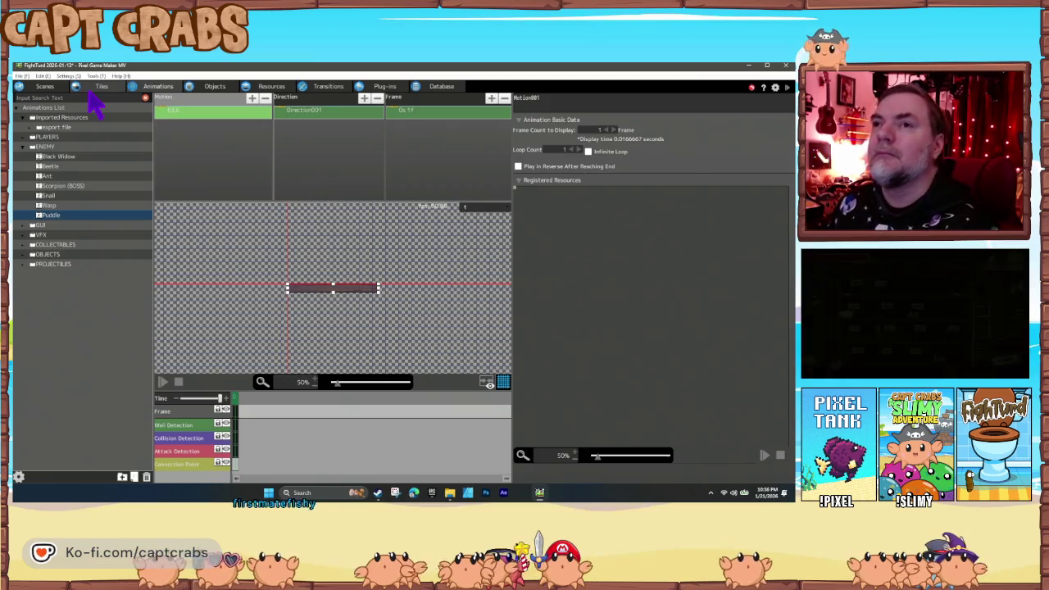
Step: Copy the Puddle animation and start another new animation in ENEMY
{"action": "right_click", "coordinate": [51, 218]}
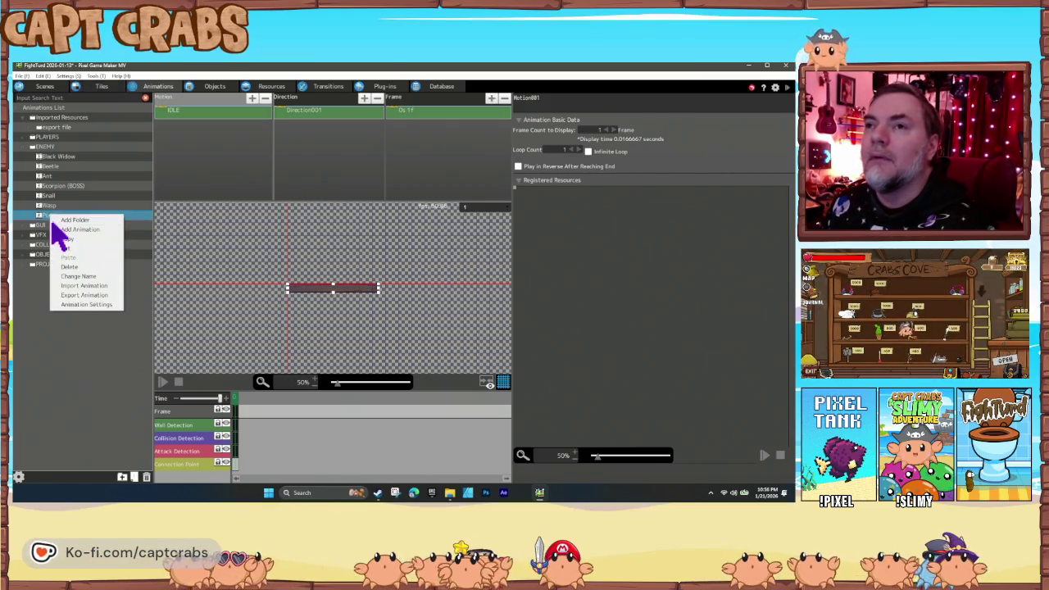
{"action": "left_click", "coordinate": [62, 239]}
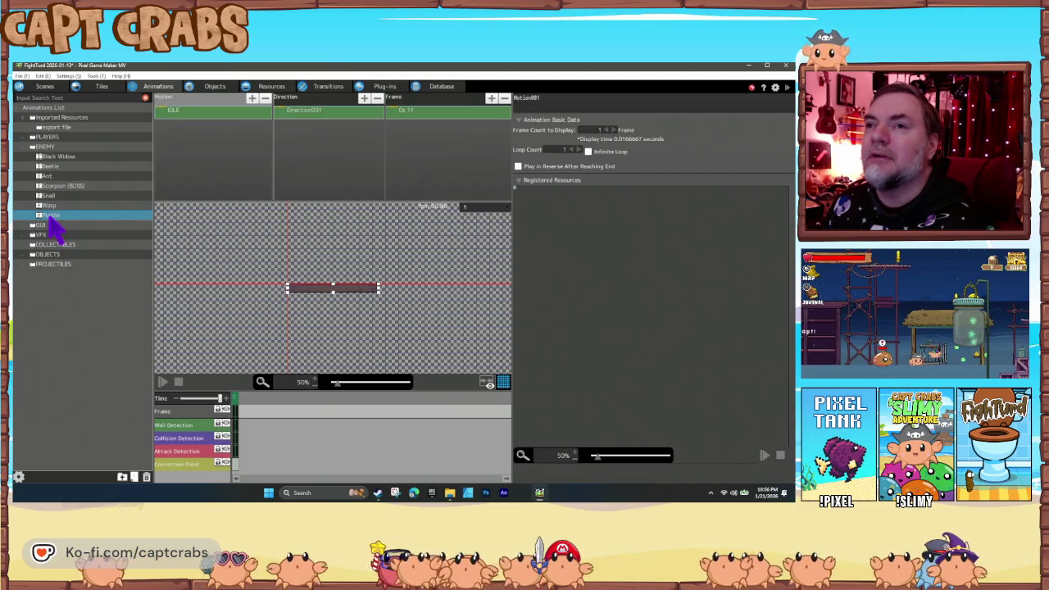
{"action": "right_click", "coordinate": [51, 218]}
{"action": "left_click", "coordinate": [88, 237]}
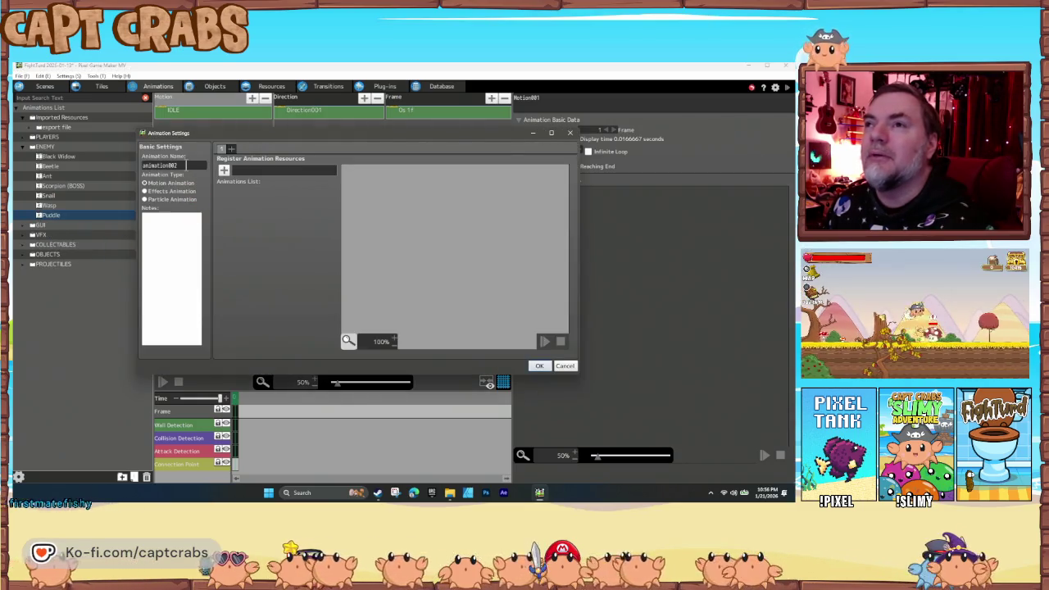
Step: Create a Broken Glass animation using the broken_glass image
{"action": "left_click", "coordinate": [224, 170]}
{"action": "left_click", "coordinate": [135, 125]}
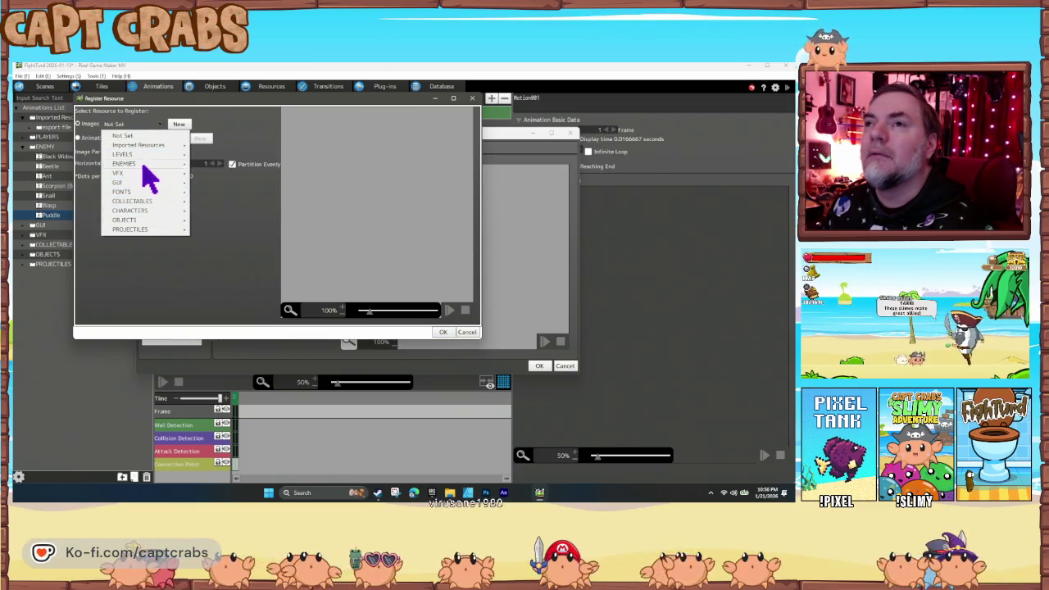
{"action": "mouse_move", "coordinate": [140, 166]}
{"action": "left_click", "coordinate": [225, 342]}
{"action": "left_click", "coordinate": [440, 332]}
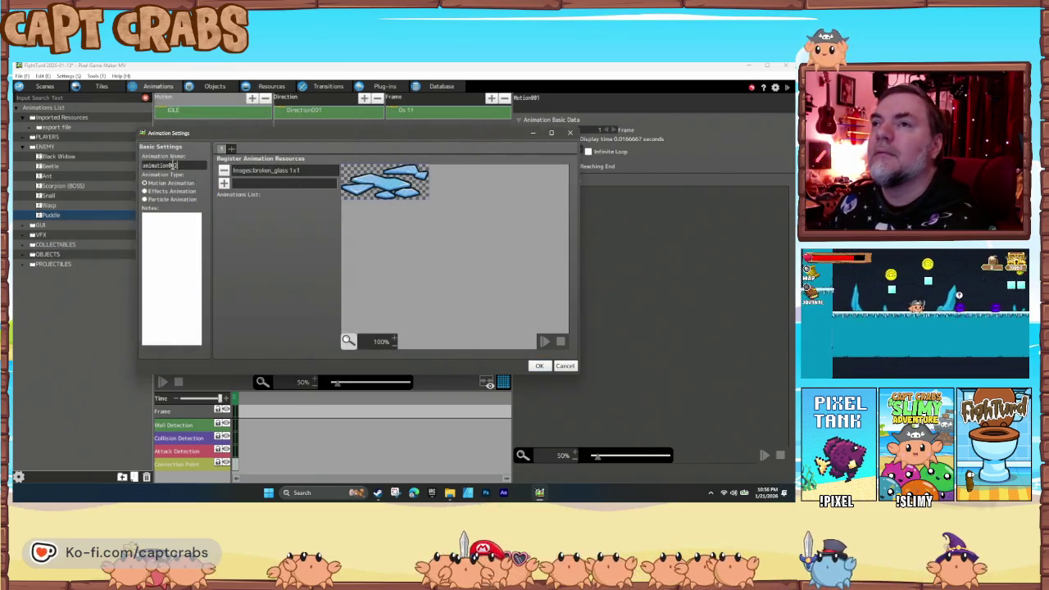
{"action": "type", "text": "Broke"}
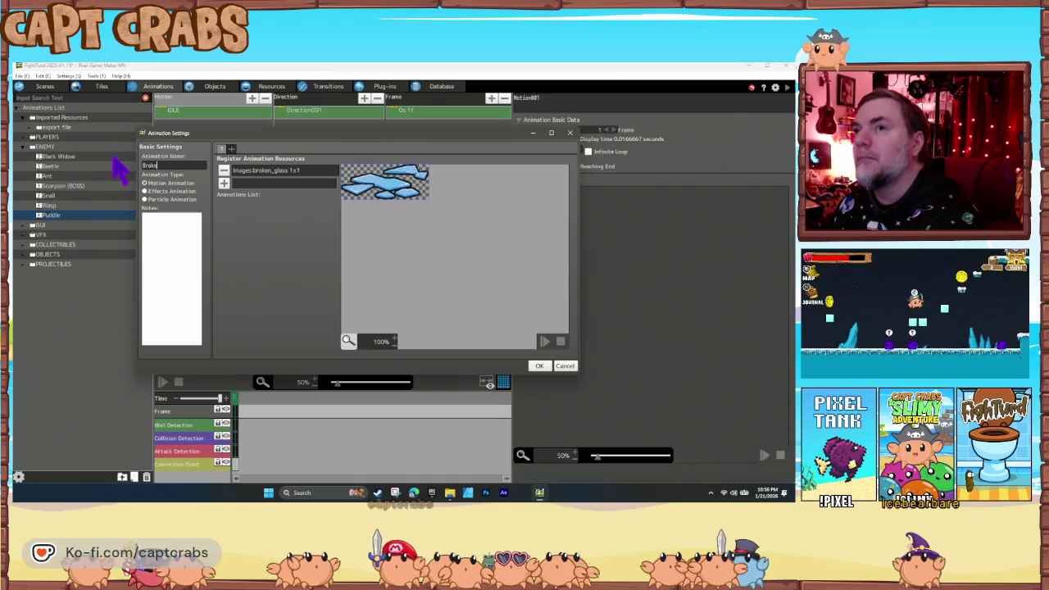
{"action": "type", "text": "n Glass"}
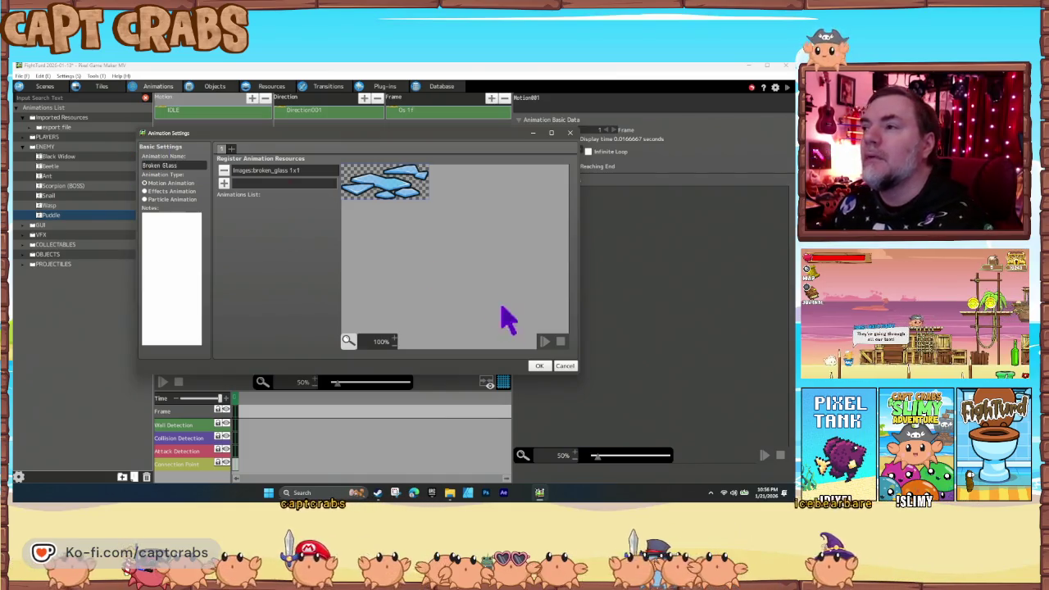
{"action": "left_click", "coordinate": [538, 367]}
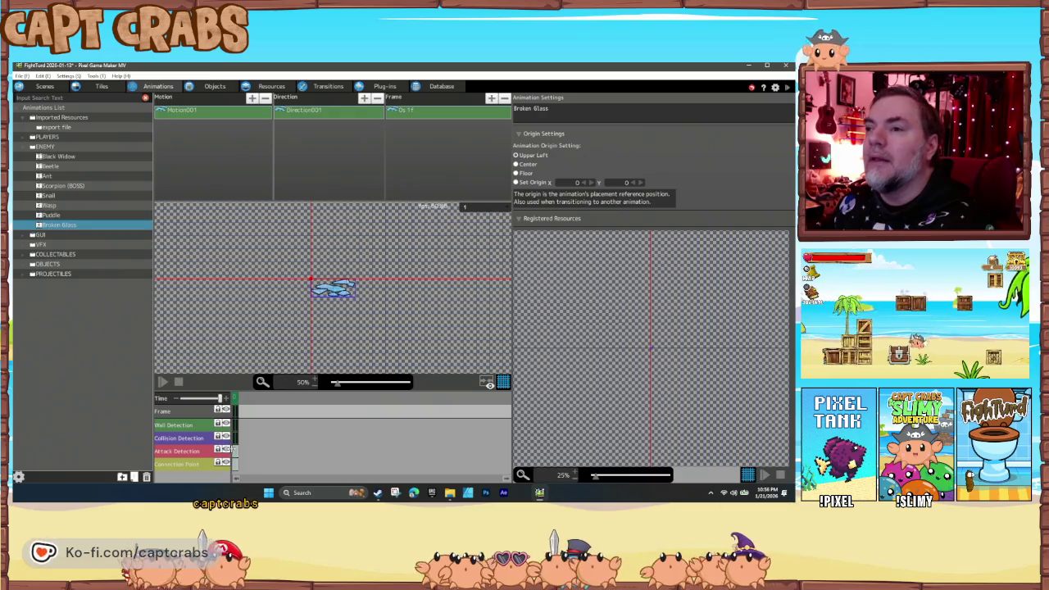
Step: Add an attack detection keyframe to Broken Glass and rename Motion001 to IDLE
{"action": "right_click", "coordinate": [238, 451]}
{"action": "left_click", "coordinate": [261, 443]}
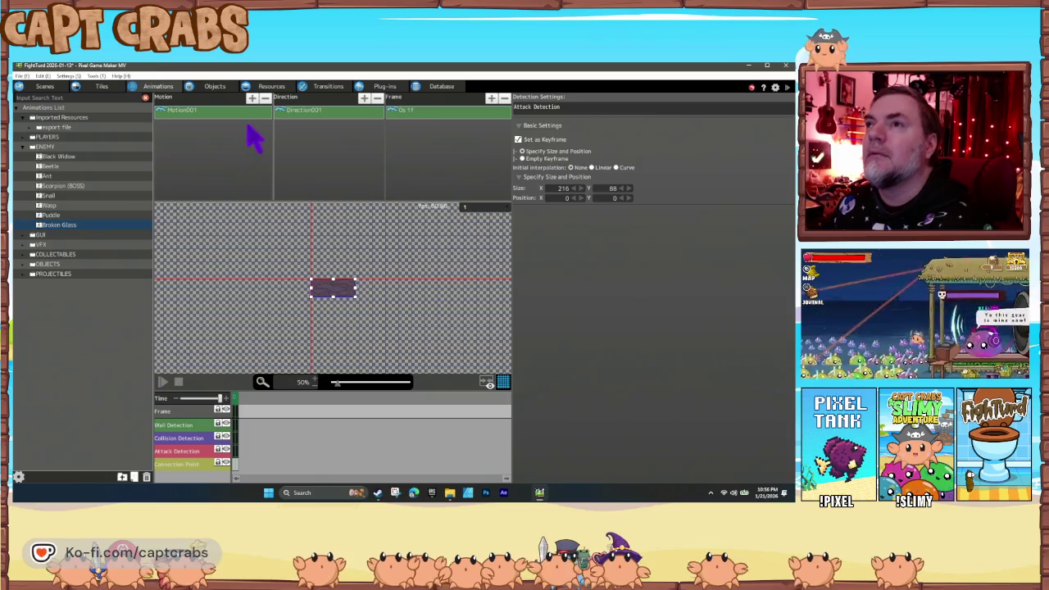
{"action": "left_click", "coordinate": [192, 111]}
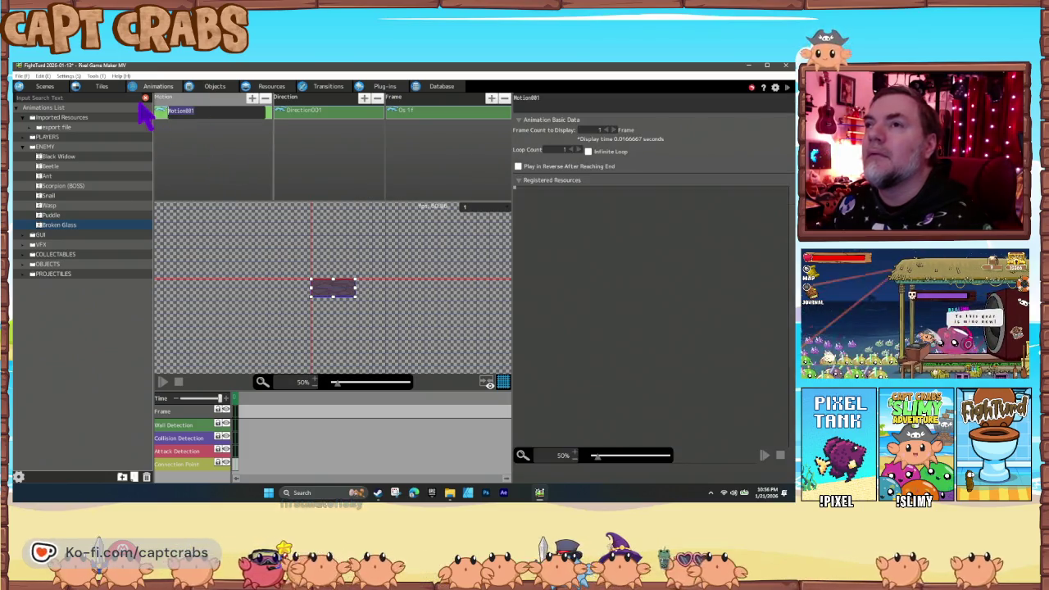
{"action": "type", "text": "IDLE"}
{"action": "key", "text": "Return"}
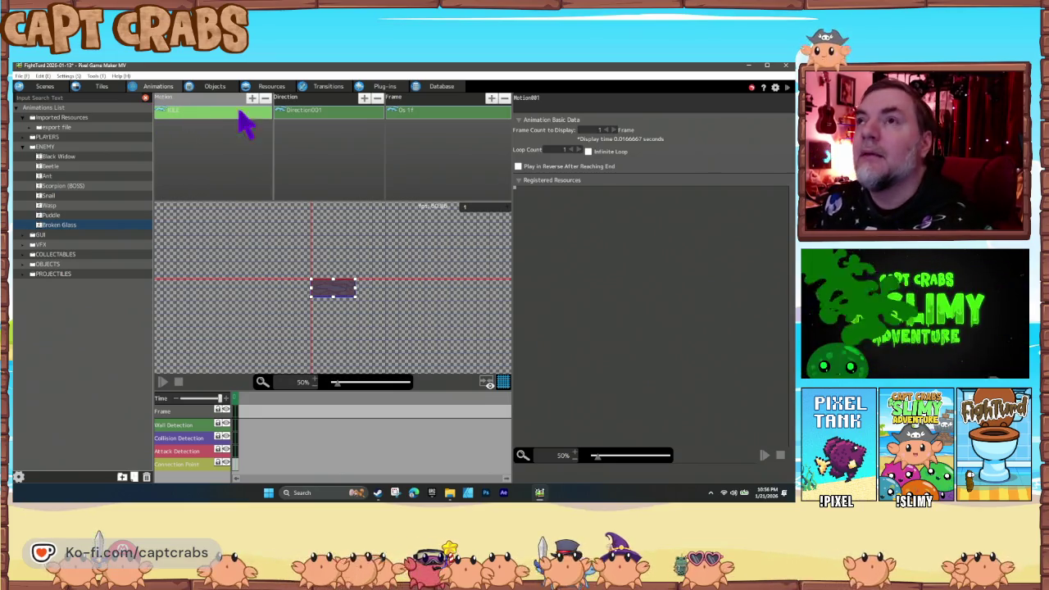
{"action": "left_click", "coordinate": [214, 86]}
Step: Duplicate the Ant enemy object and rename the copy Glass
{"action": "left_click", "coordinate": [54, 197]}
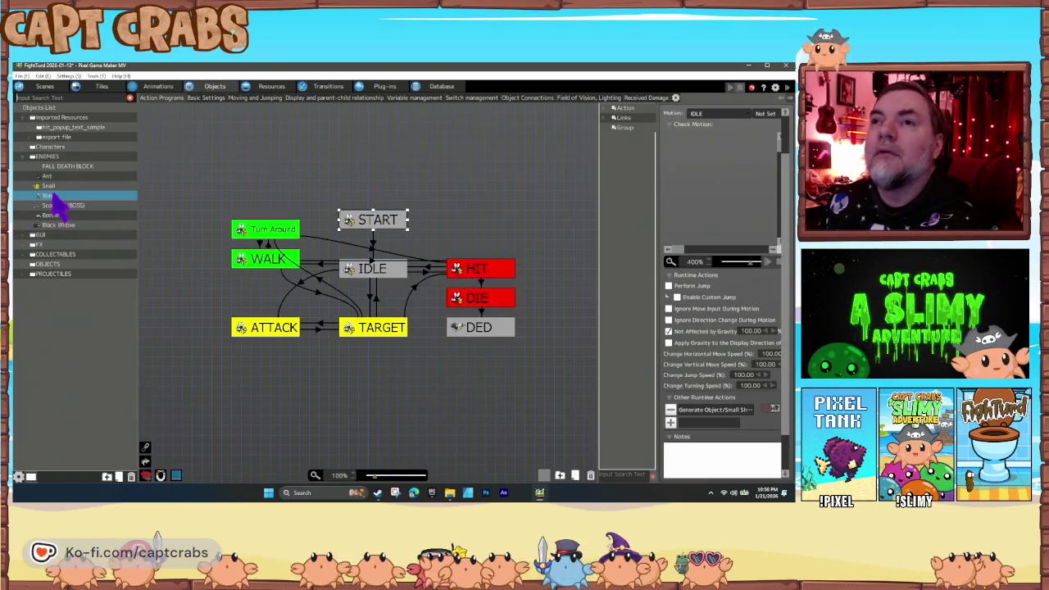
{"action": "left_click", "coordinate": [58, 177]}
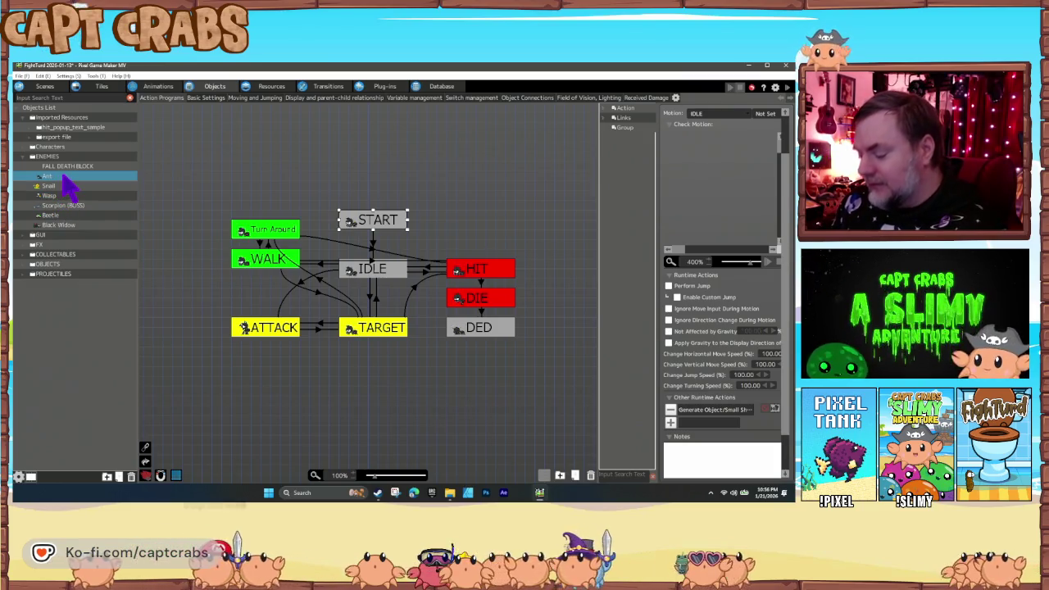
{"action": "key", "text": "ctrl+d"}
{"action": "right_click", "coordinate": [59, 188]}
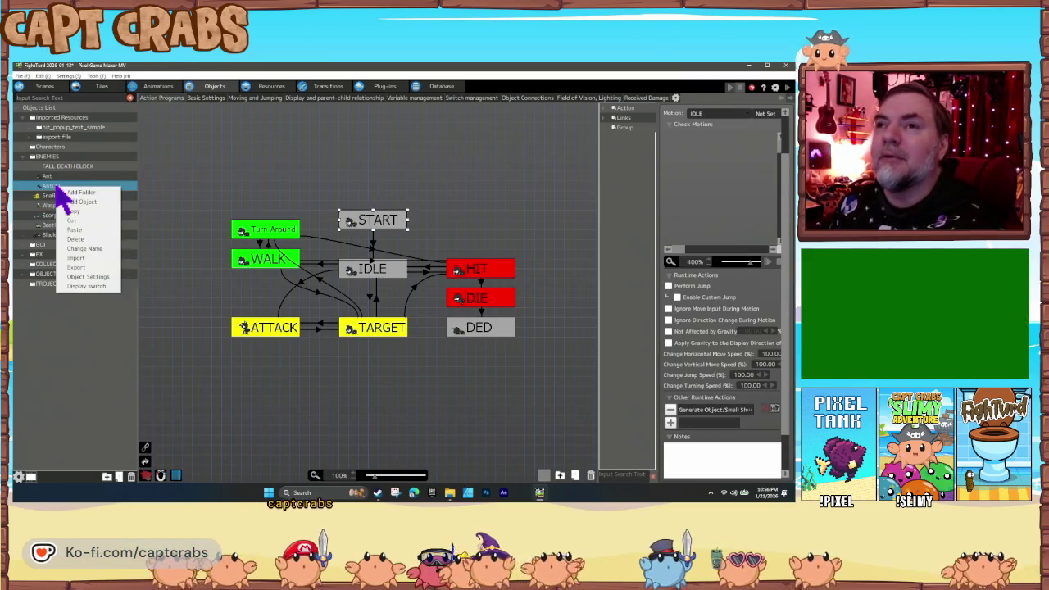
{"action": "left_click", "coordinate": [93, 249]}
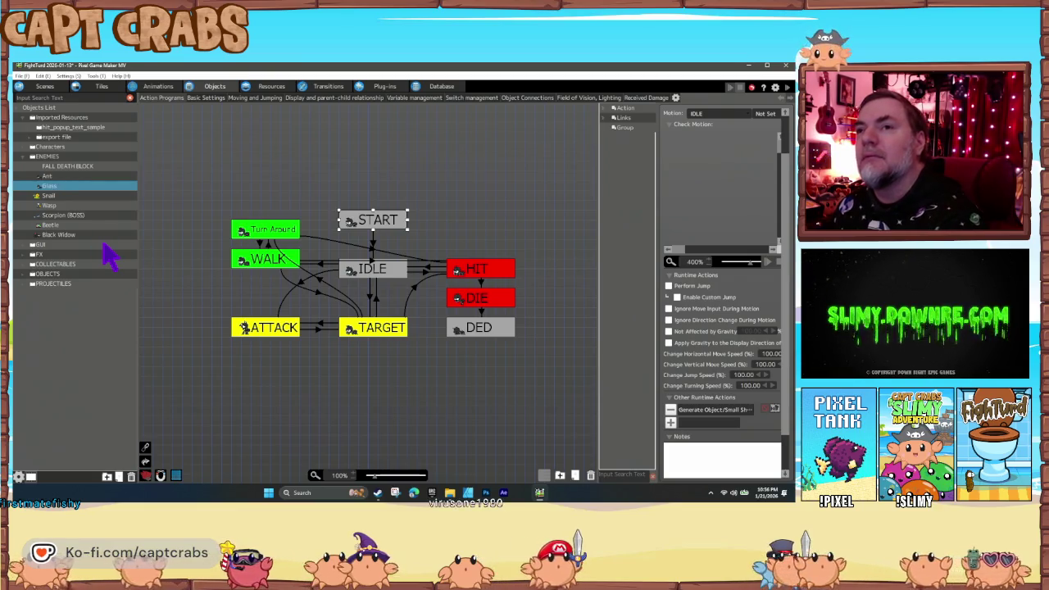
{"action": "key", "text": "Return"}
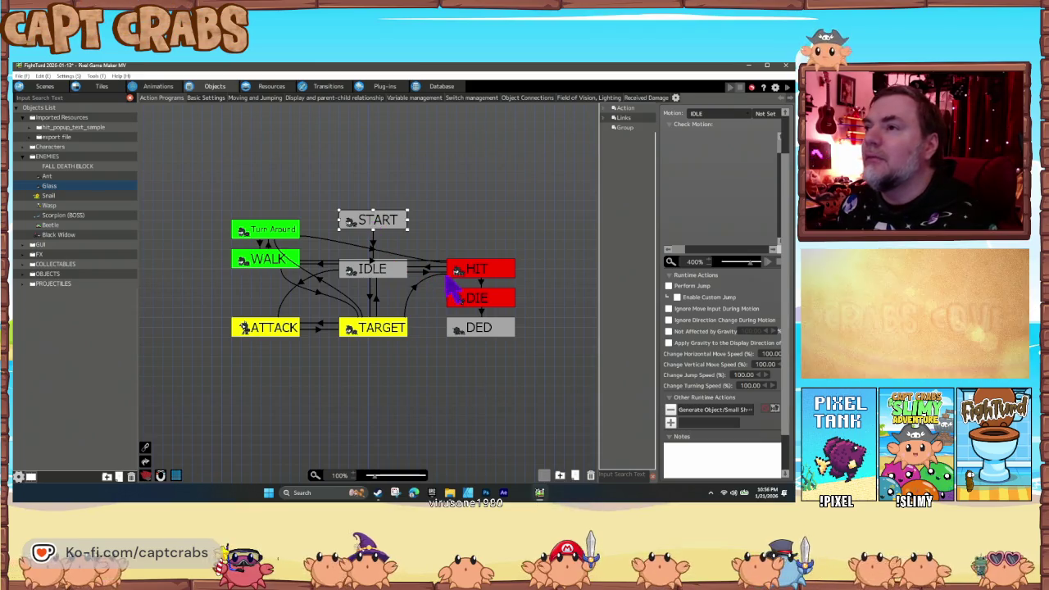
Step: Delete the HIT, DIE, DED, TARGET, WALK and Turn Around states, keeping ATTACK
{"action": "left_click", "coordinate": [479, 272]}
{"action": "key", "text": "Delete"}
{"action": "key", "text": "Delete"}
{"action": "left_click", "coordinate": [480, 328]}
{"action": "key", "text": "Delete"}
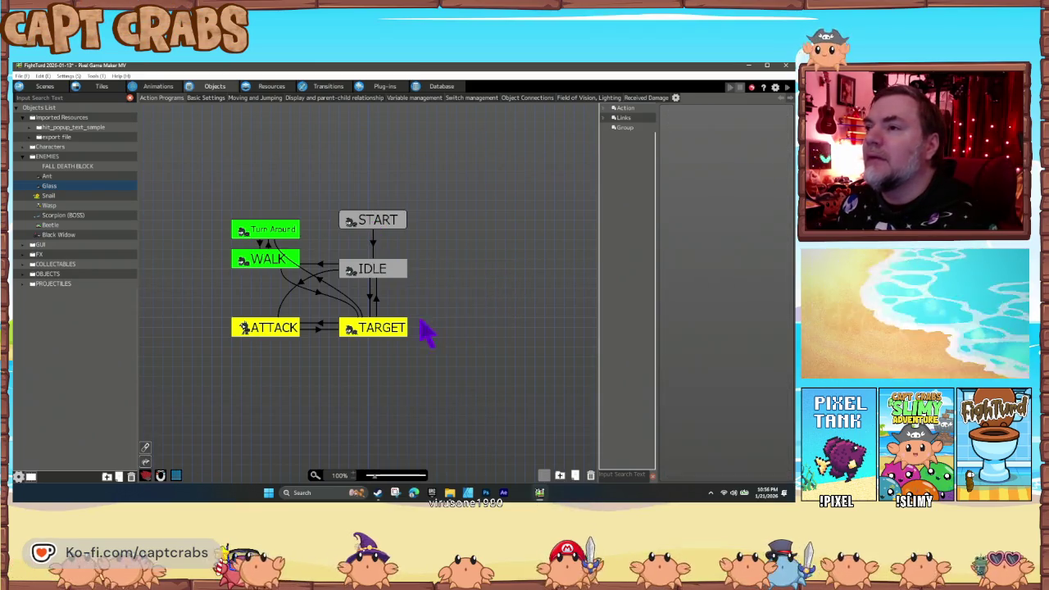
{"action": "left_click", "coordinate": [369, 328]}
{"action": "key", "text": "Delete"}
{"action": "left_click", "coordinate": [287, 330]}
{"action": "key", "text": "Delete"}
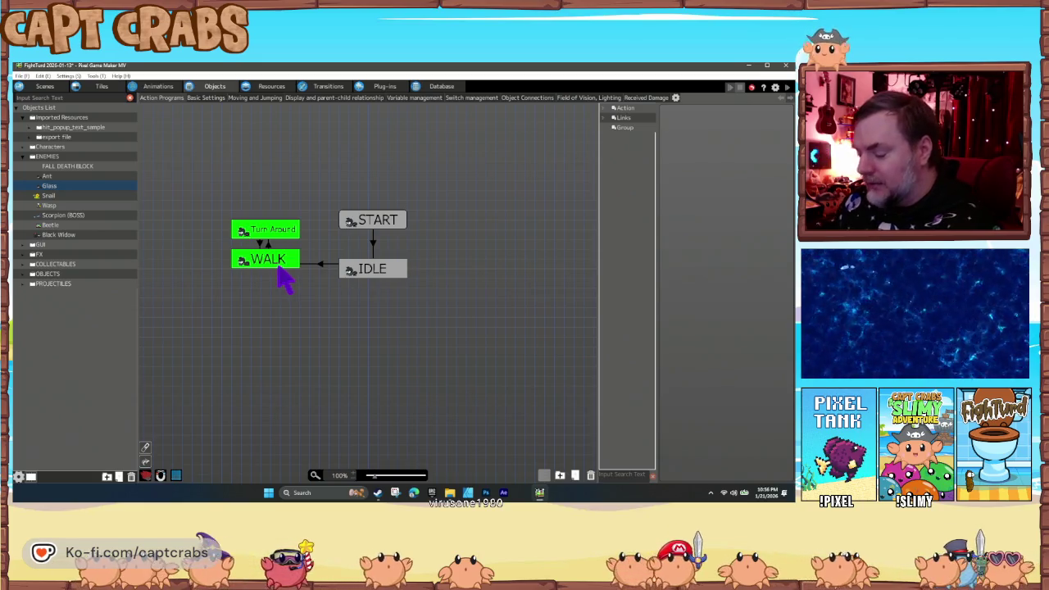
{"action": "key", "text": "ctrl+z"}
{"action": "left_click", "coordinate": [279, 261]}
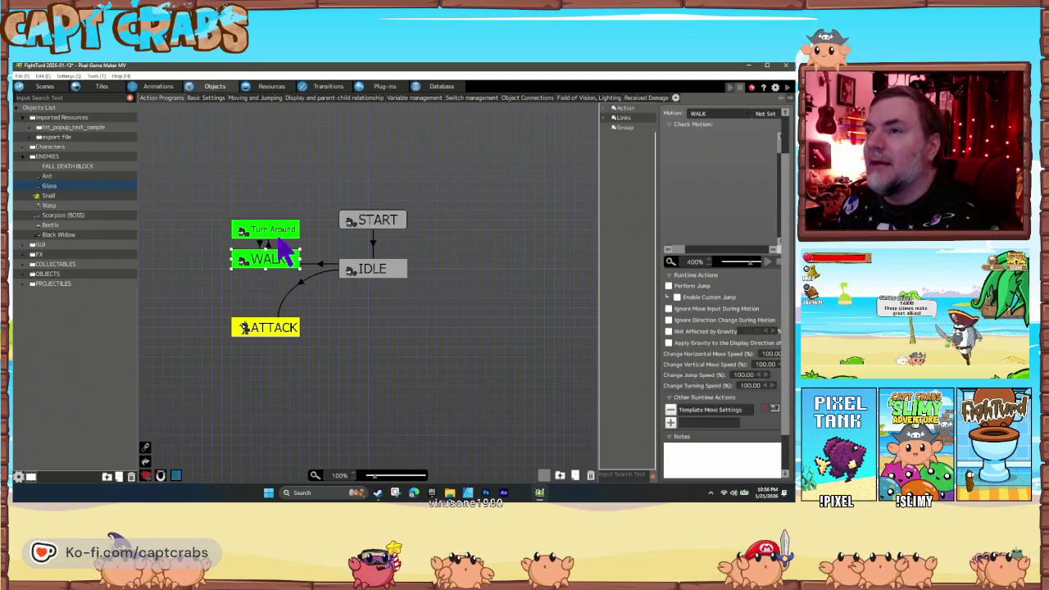
{"action": "key", "text": "Delete"}
{"action": "left_click", "coordinate": [276, 233]}
{"action": "key", "text": "Delete"}
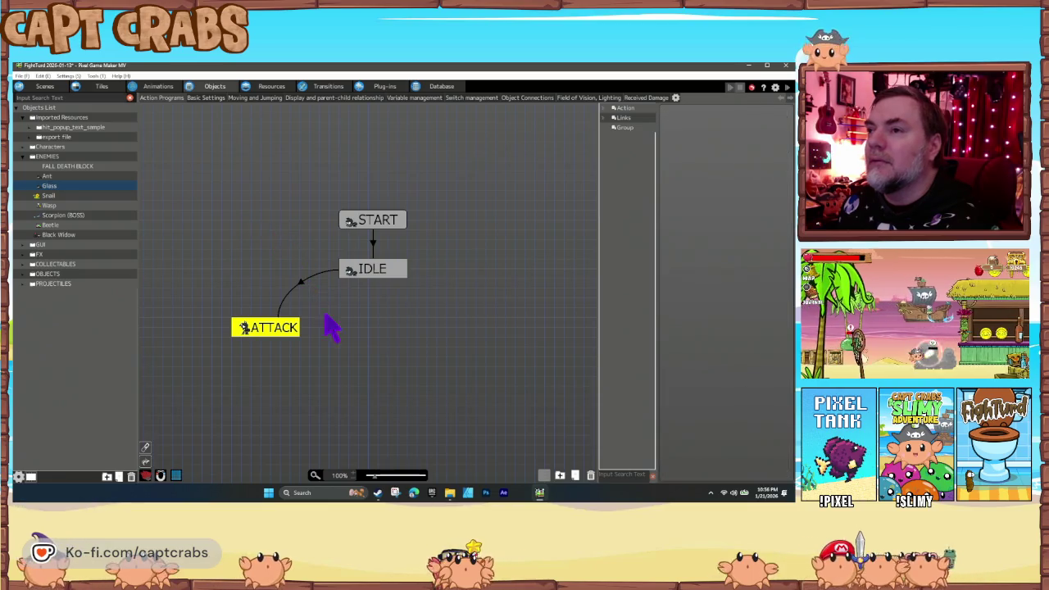
Step: Link ATTACK back to IDLE and remove the bug crunch sound from ATTACK
{"action": "left_click", "coordinate": [291, 336]}
{"action": "right_click", "coordinate": [291, 336]}
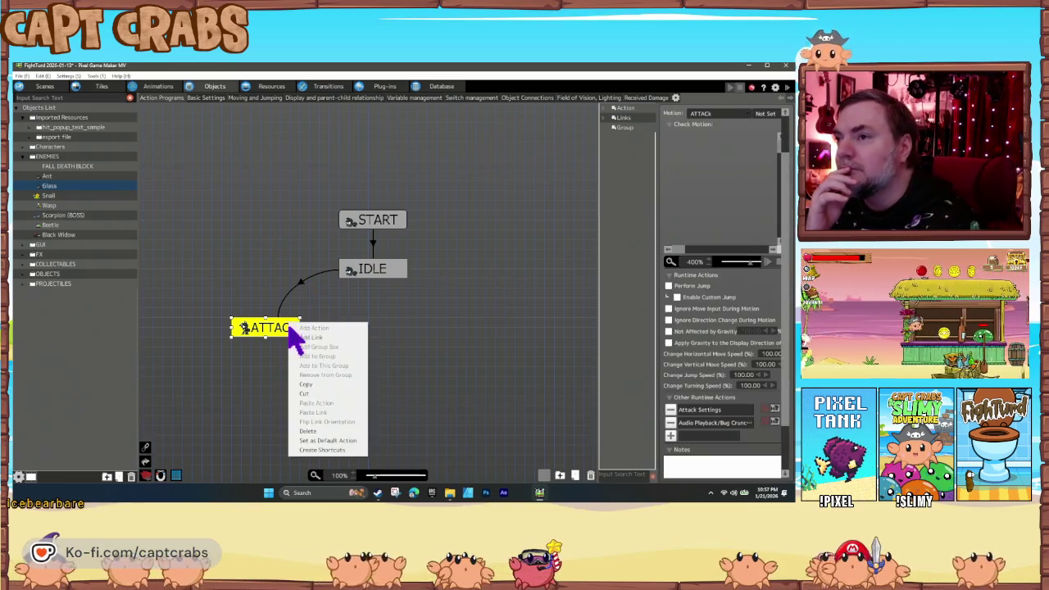
{"action": "left_click", "coordinate": [358, 300]}
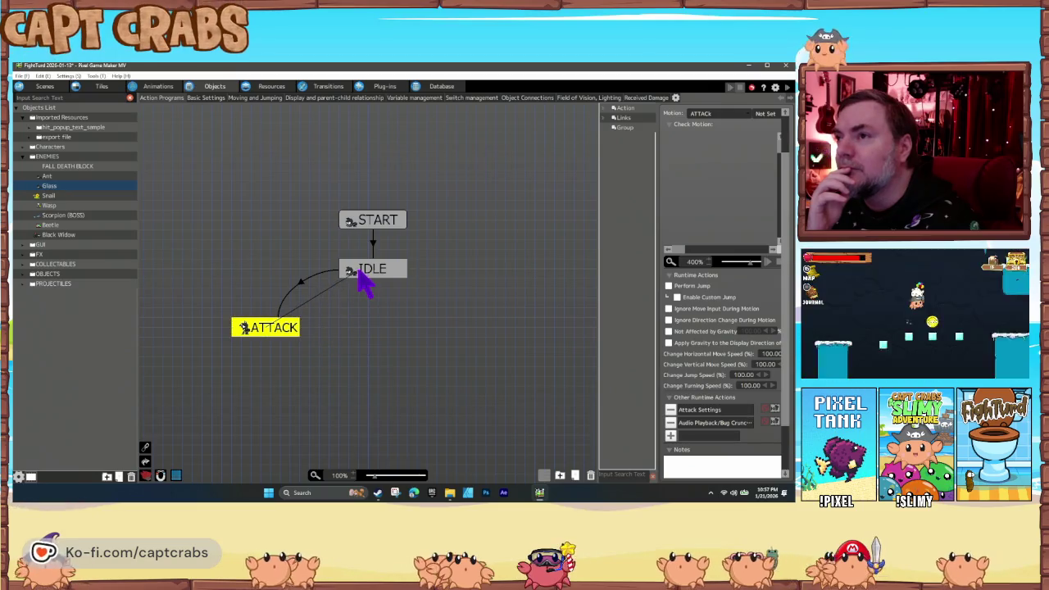
{"action": "left_click", "coordinate": [358, 279]}
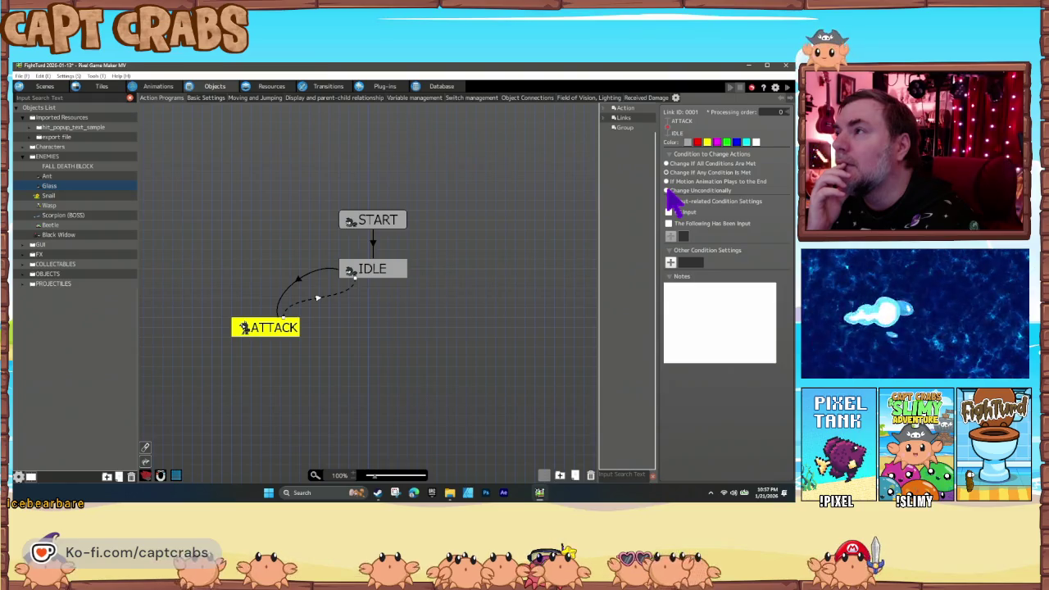
{"action": "left_click", "coordinate": [287, 336]}
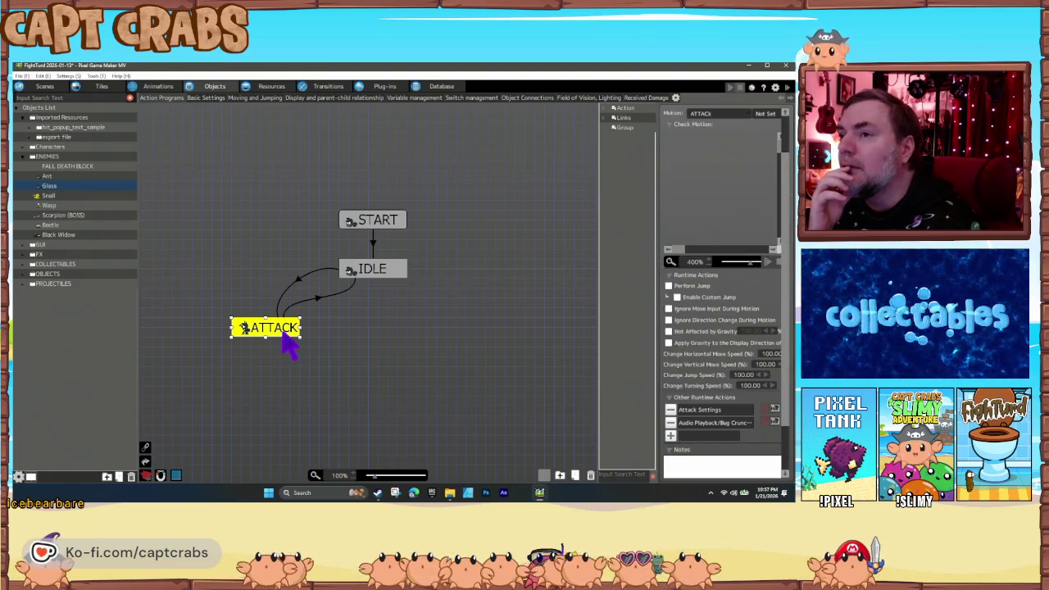
{"action": "left_click", "coordinate": [670, 425]}
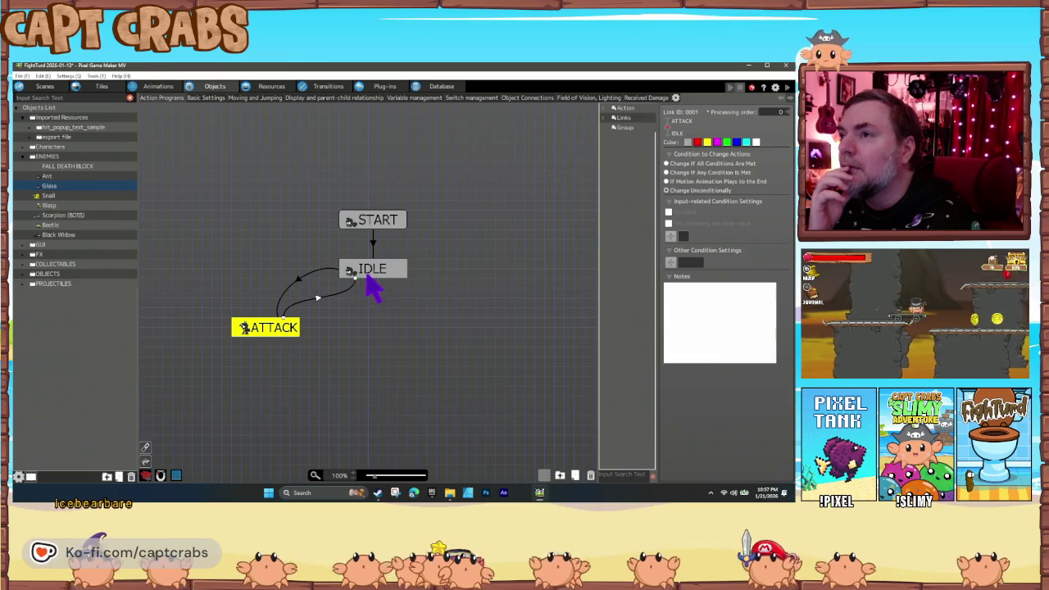
Step: Review the IDLE, START and ATTACK state settings
{"action": "left_click", "coordinate": [365, 272]}
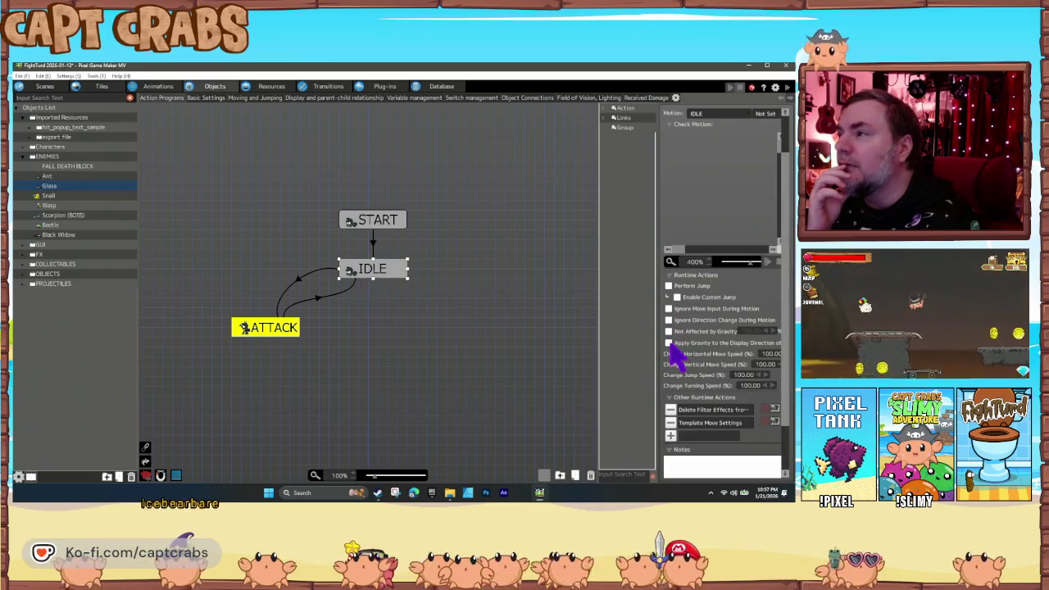
{"action": "left_click", "coordinate": [386, 223]}
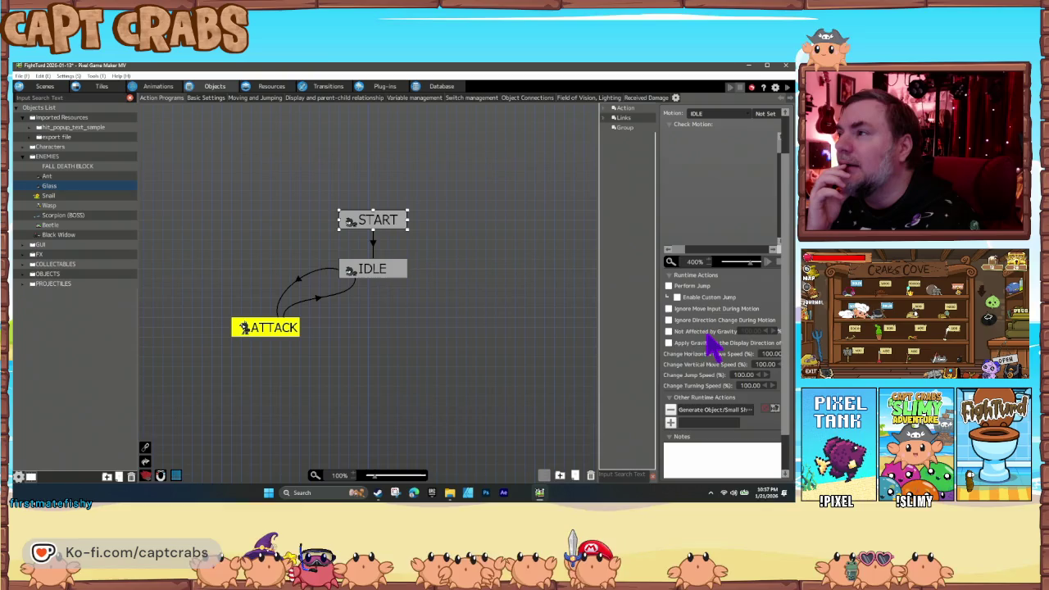
{"action": "left_click", "coordinate": [288, 332]}
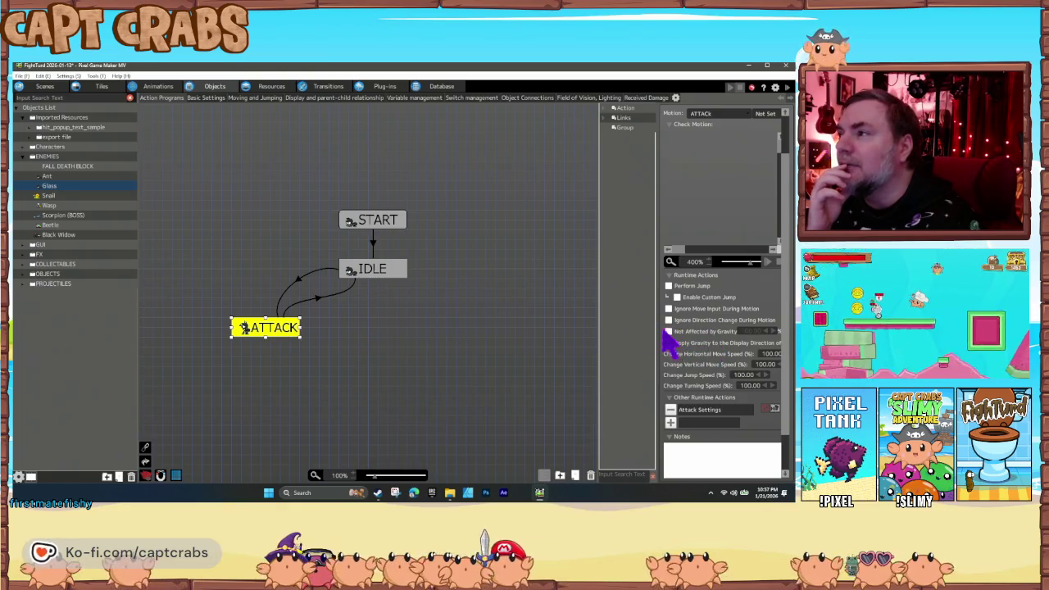
{"action": "left_click", "coordinate": [368, 273]}
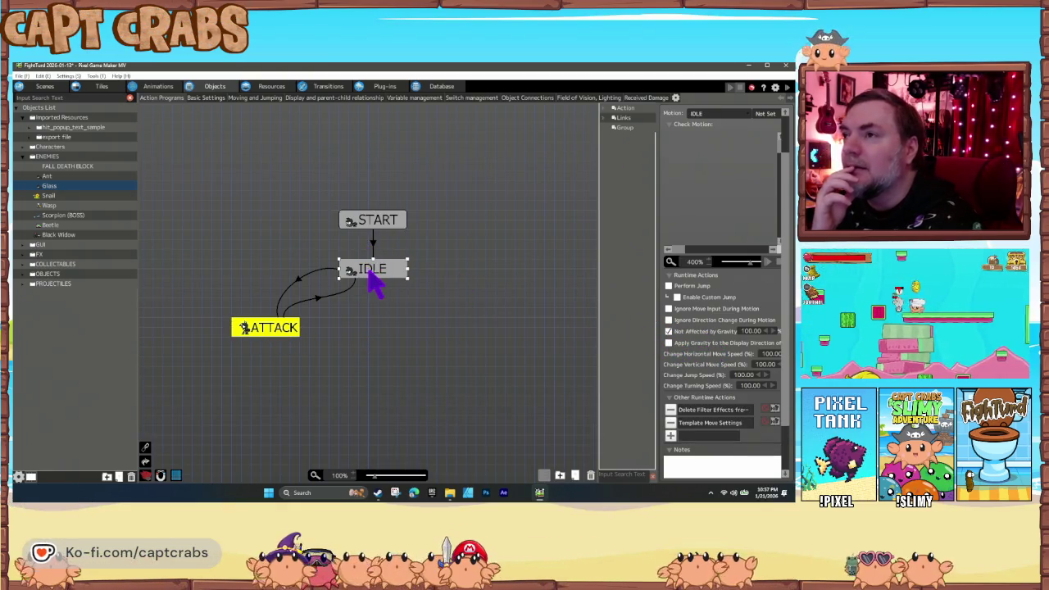
{"action": "left_click", "coordinate": [373, 224]}
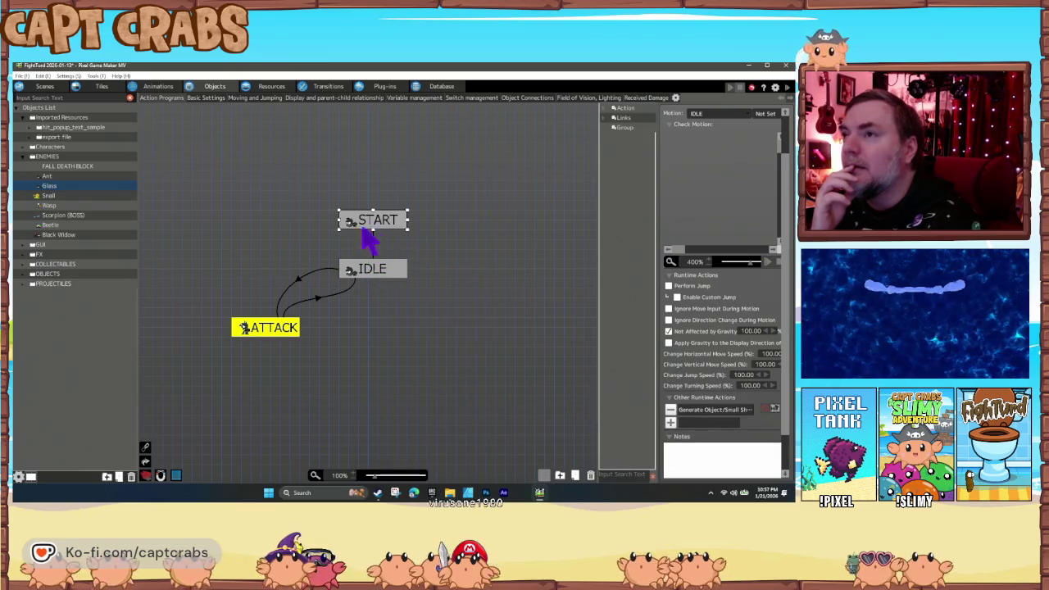
Step: Set the Glass object's animation to ENEMY > Broken Glass and confirm the change
{"action": "right_click", "coordinate": [67, 187]}
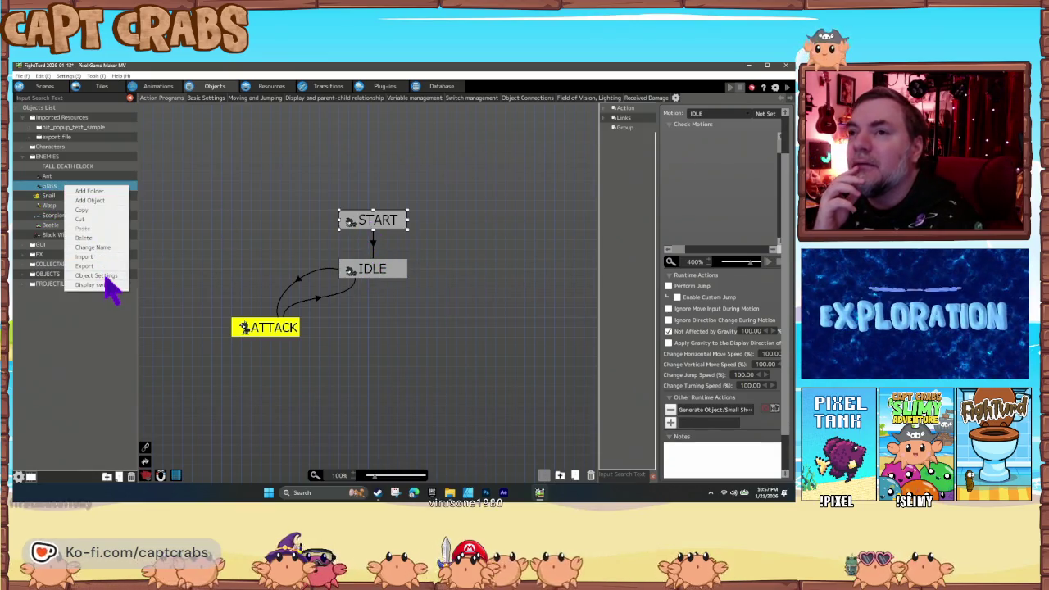
{"action": "left_click", "coordinate": [103, 277]}
{"action": "left_click", "coordinate": [387, 169]}
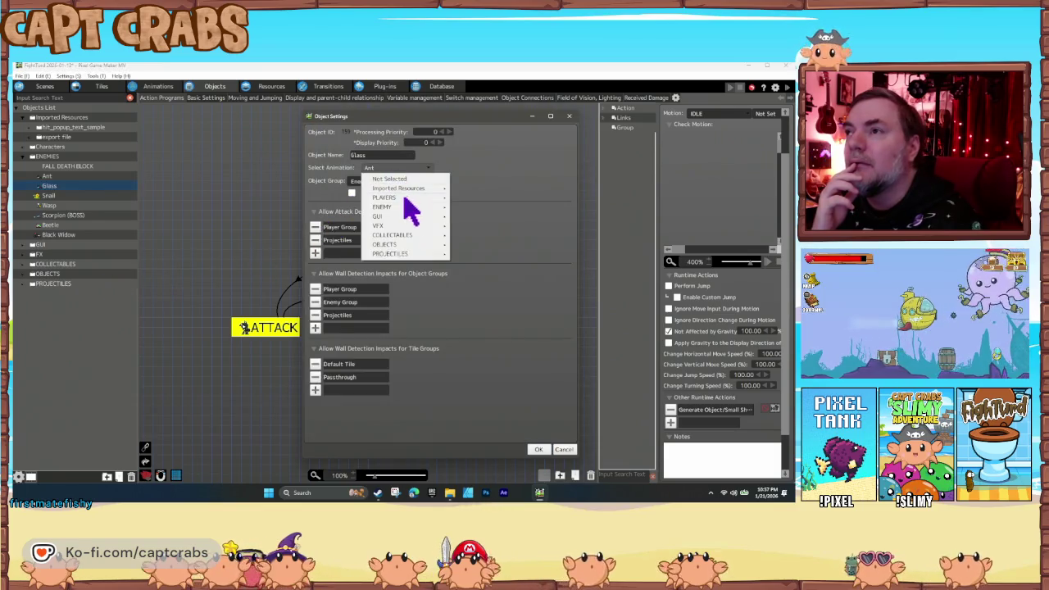
{"action": "mouse_move", "coordinate": [413, 210]}
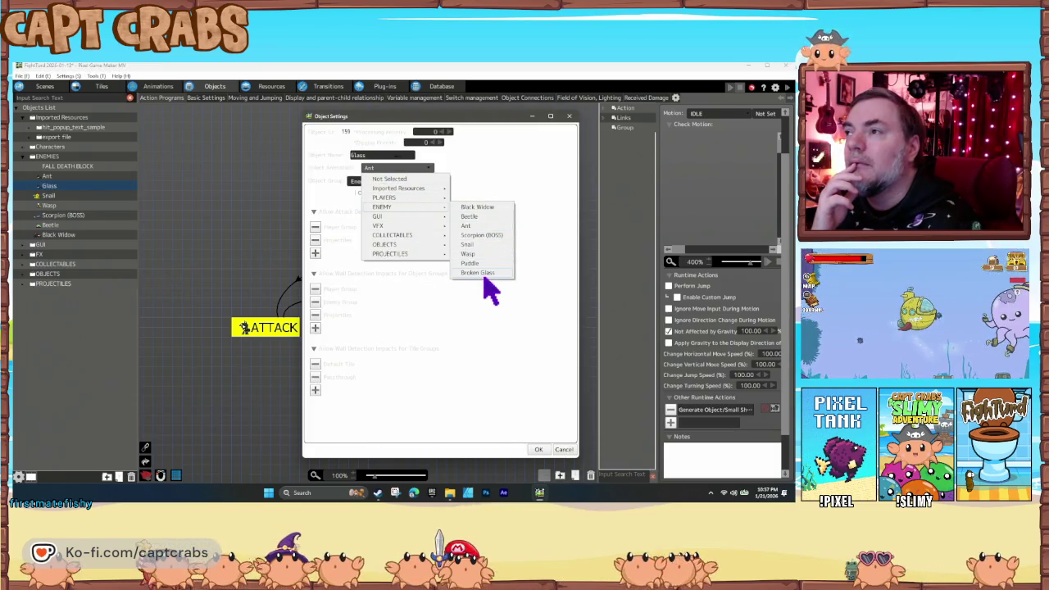
{"action": "left_click", "coordinate": [482, 273]}
{"action": "left_click", "coordinate": [461, 316]}
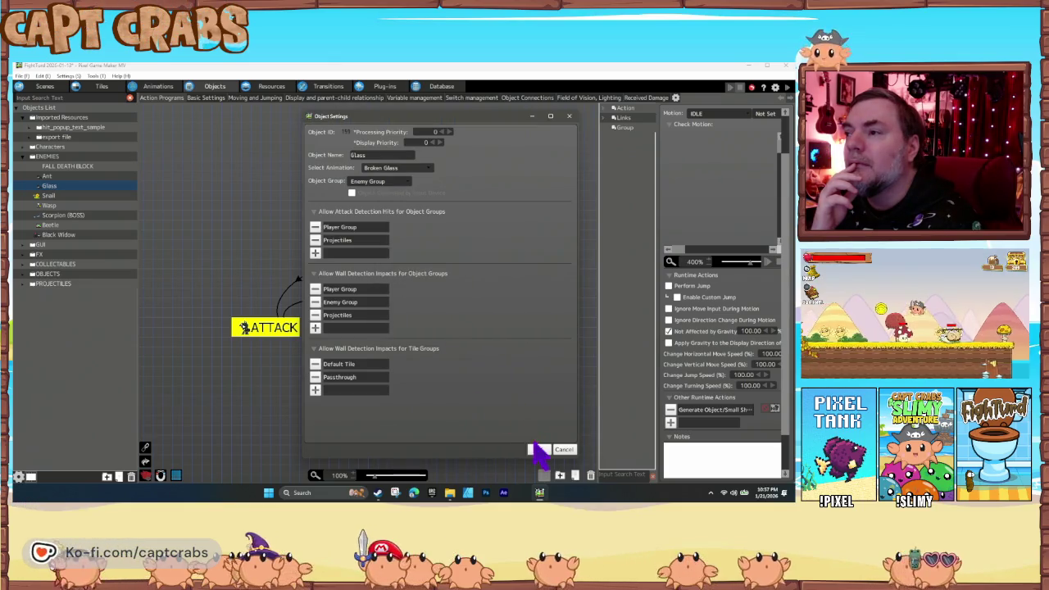
{"action": "left_click", "coordinate": [539, 450]}
{"action": "left_click", "coordinate": [278, 329]}
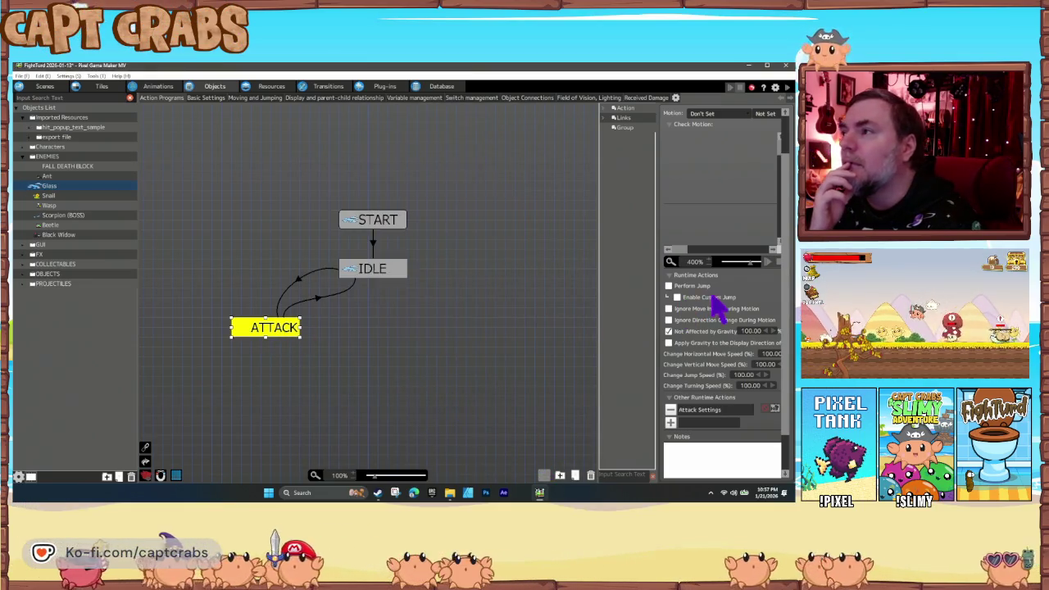
Step: Give ATTACK the IDLE motion and drop the After Certain Time Passes condition from IDLE→ATTACK
{"action": "left_click", "coordinate": [702, 115]}
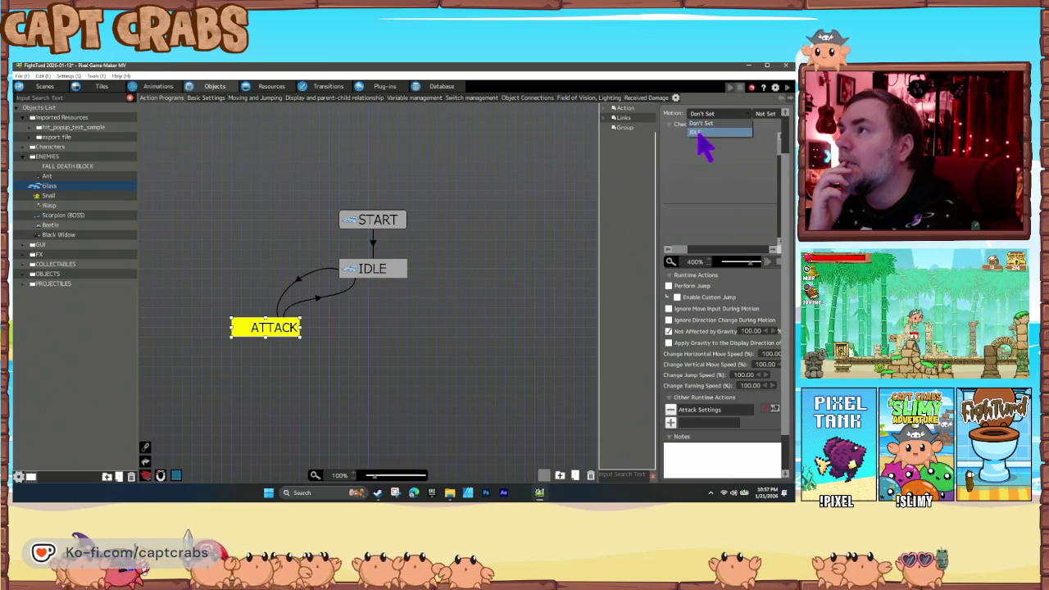
{"action": "left_click", "coordinate": [701, 133]}
{"action": "left_click", "coordinate": [300, 280]}
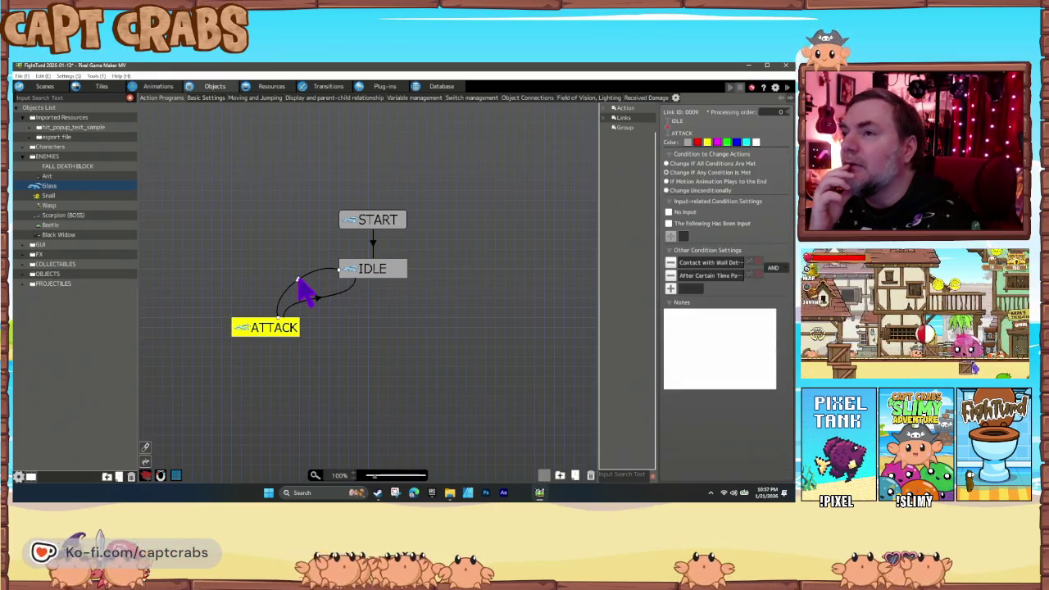
{"action": "double_click", "coordinate": [707, 263]}
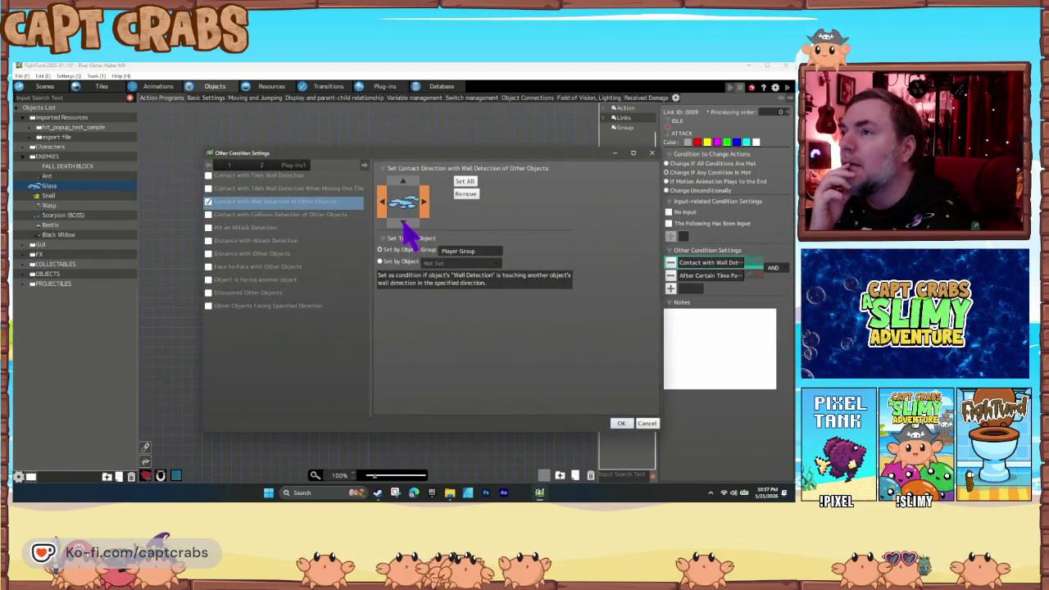
{"action": "left_click", "coordinate": [624, 423]}
{"action": "double_click", "coordinate": [715, 277]}
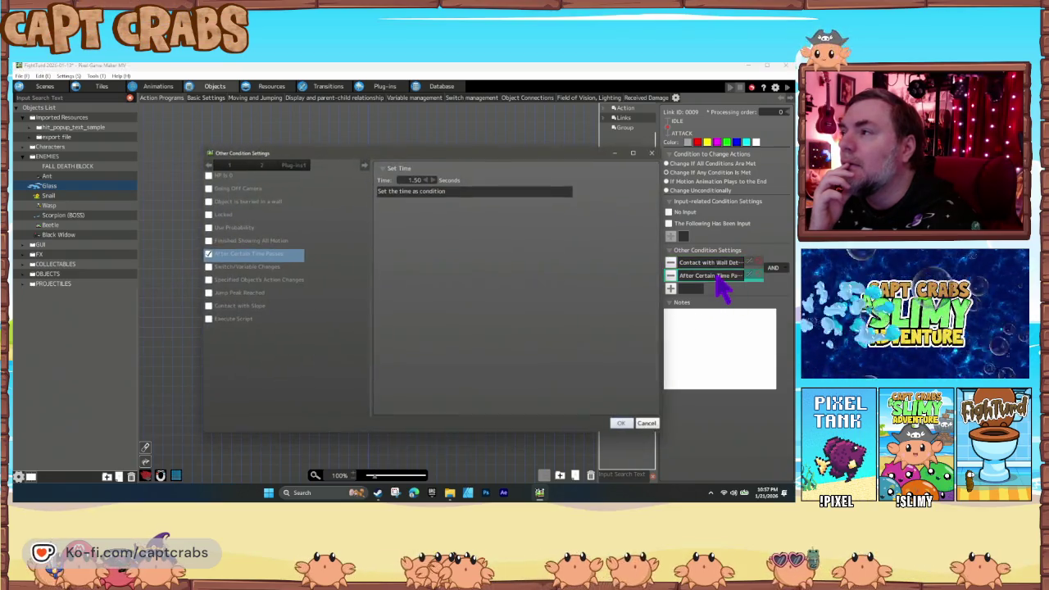
{"action": "left_click", "coordinate": [647, 424]}
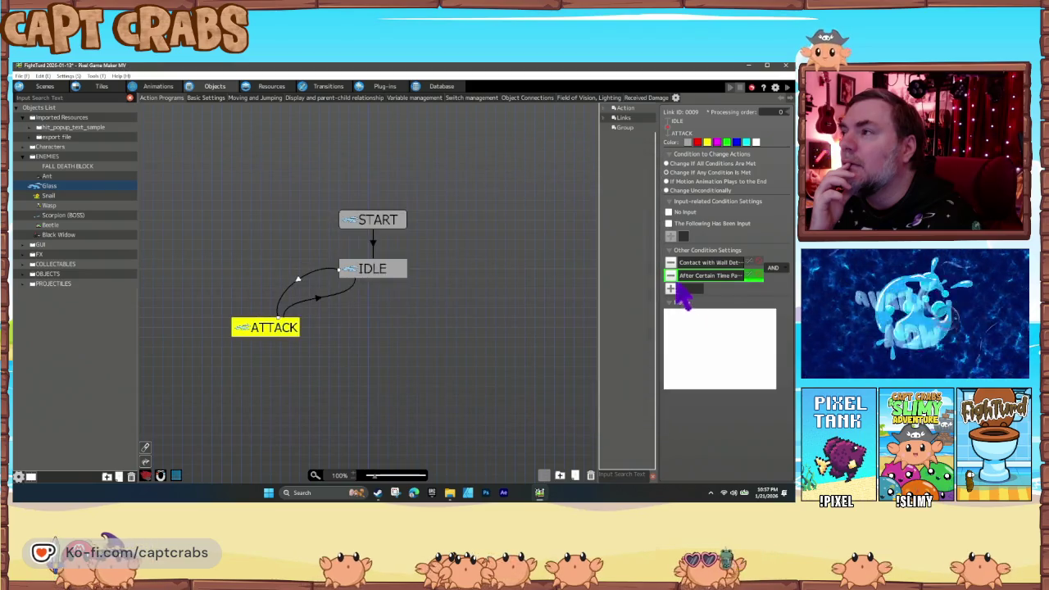
{"action": "left_click", "coordinate": [671, 275]}
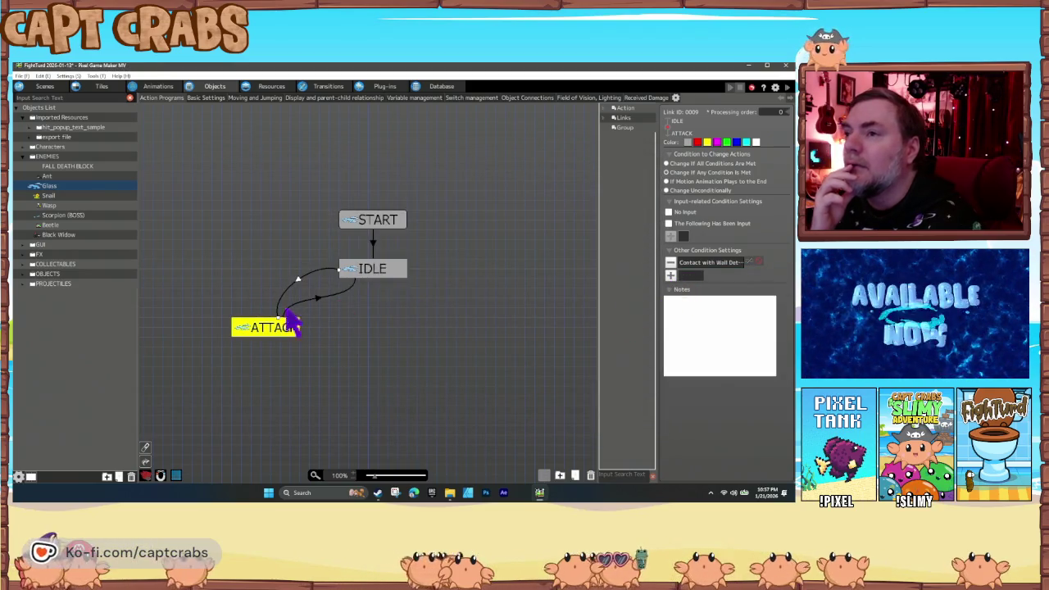
Step: Move ATTACK level with IDLE, recheck the wall-contact condition, and delete START's Generate Object action
{"action": "left_click_drag", "start_coordinate": [275, 322], "coordinate": [268, 272]}
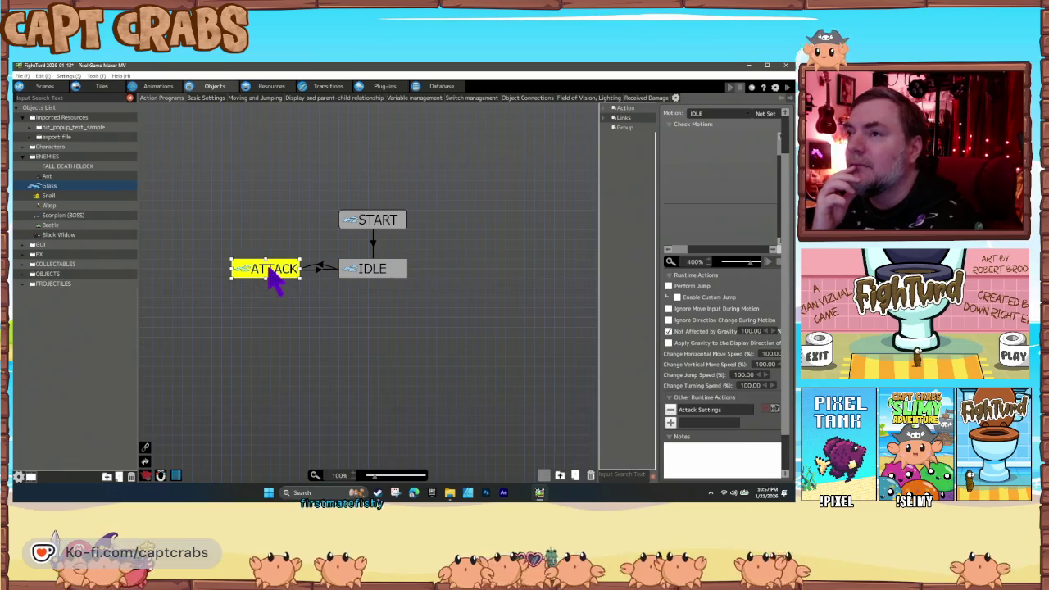
{"action": "left_click", "coordinate": [319, 268]}
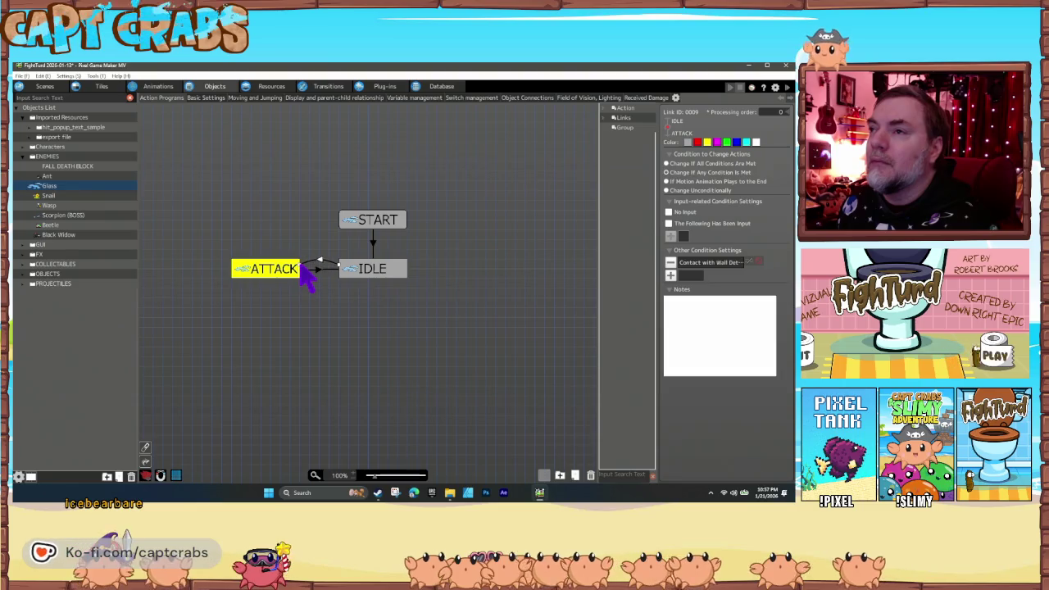
{"action": "left_click", "coordinate": [319, 271]}
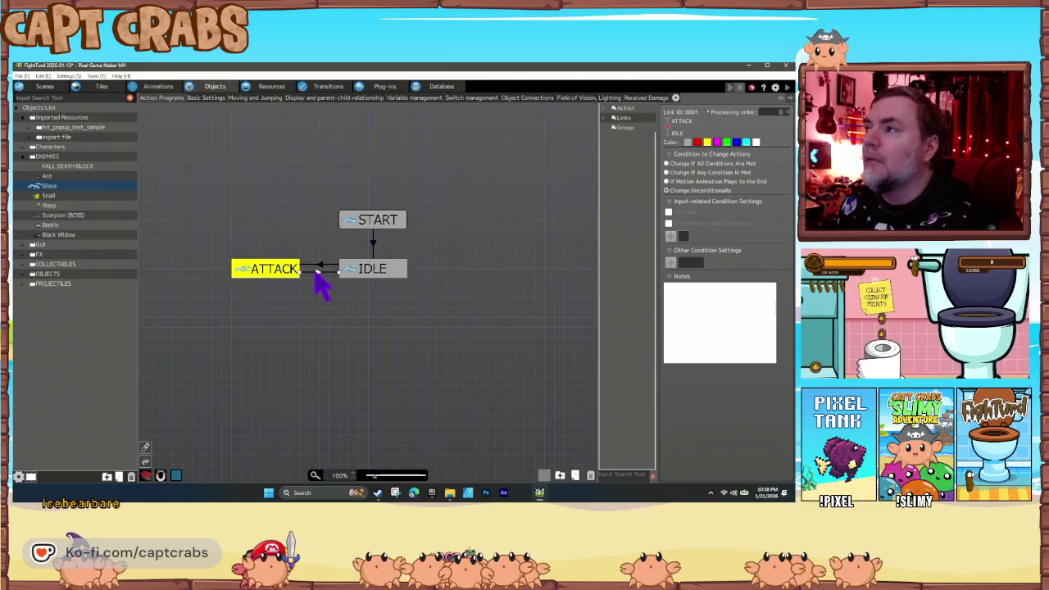
{"action": "left_click", "coordinate": [276, 273]}
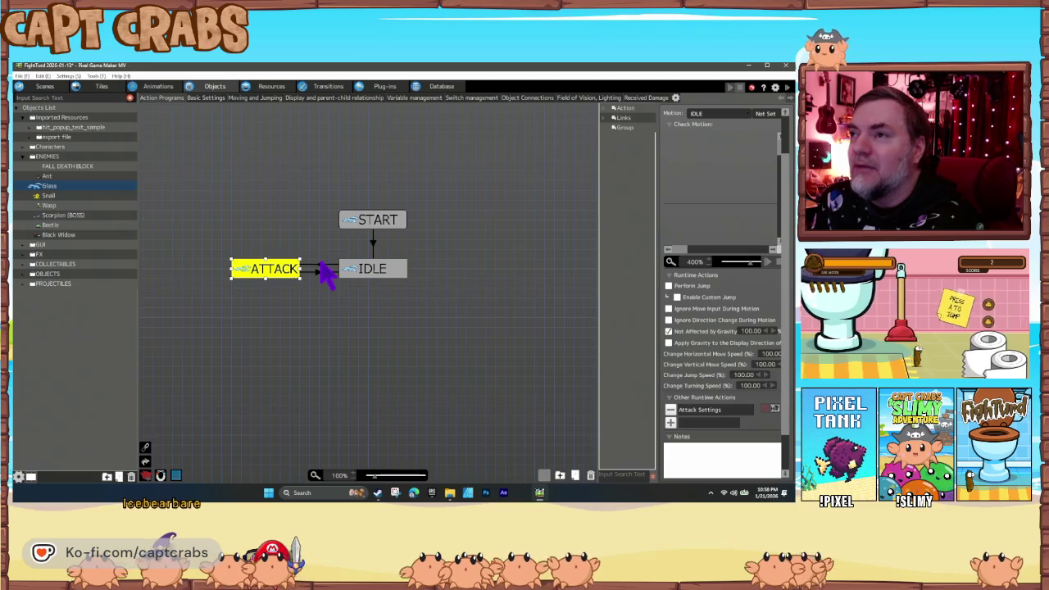
{"action": "left_click", "coordinate": [320, 266]}
{"action": "left_click", "coordinate": [359, 272]}
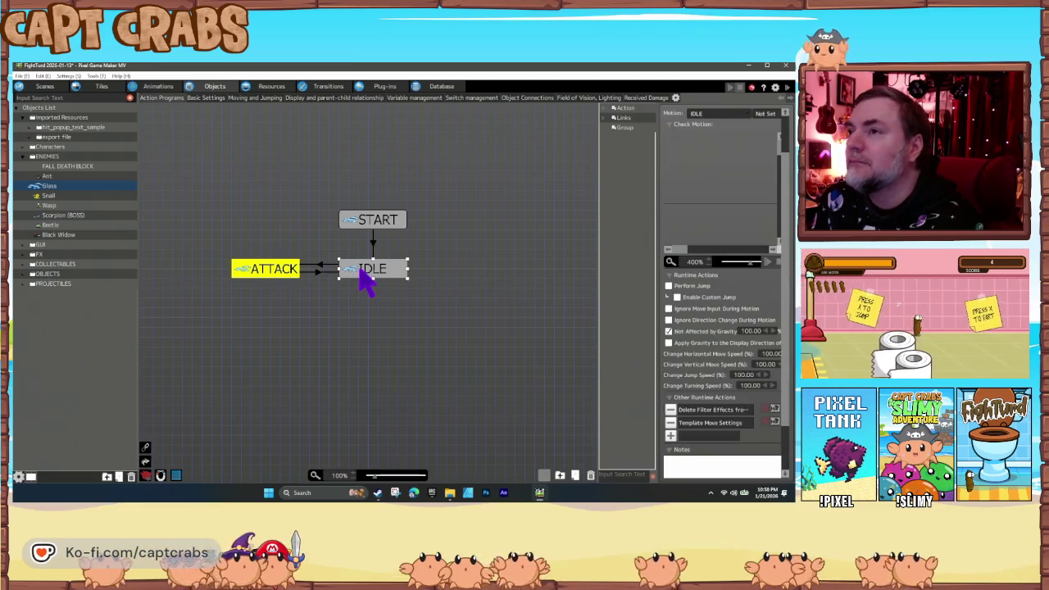
{"action": "left_click", "coordinate": [320, 266]}
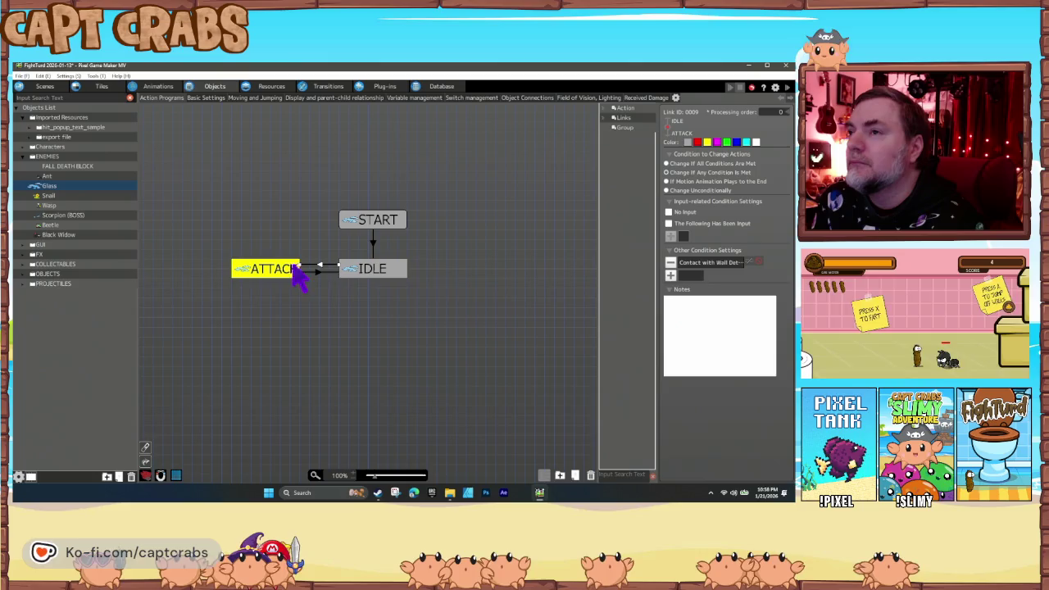
{"action": "double_click", "coordinate": [701, 263]}
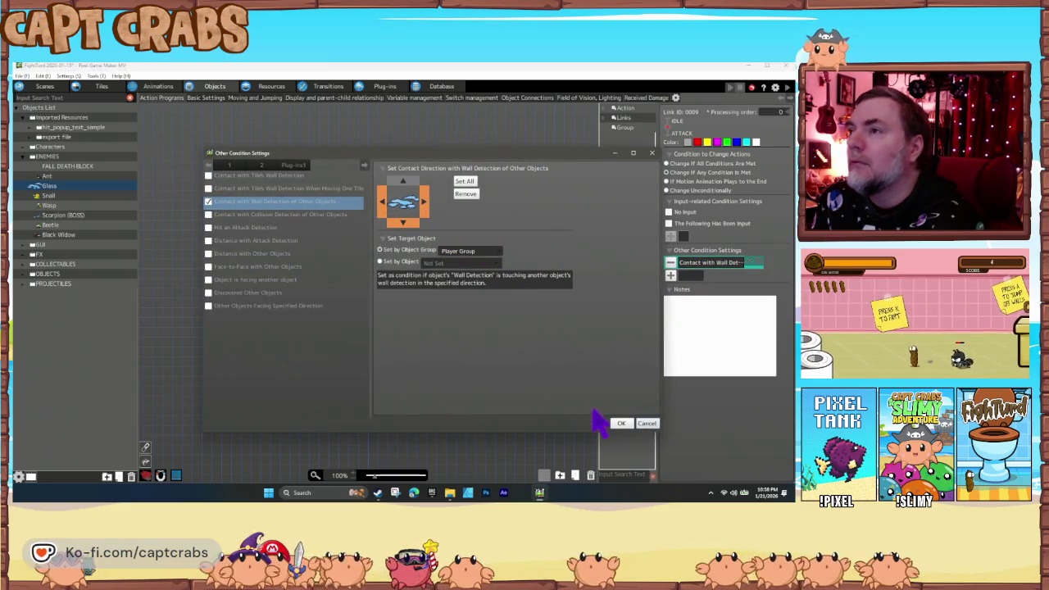
{"action": "left_click", "coordinate": [619, 423]}
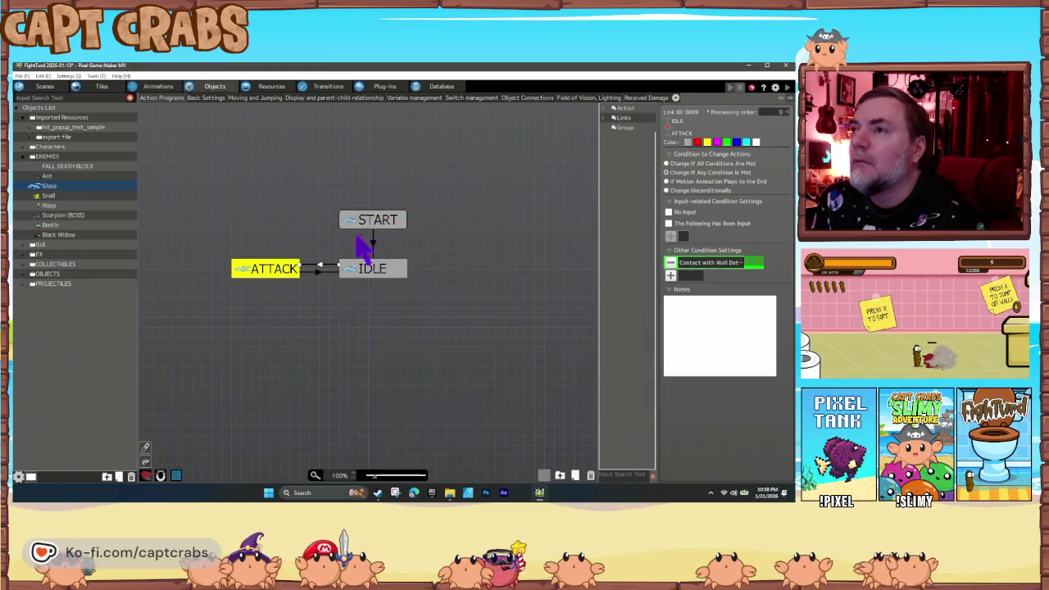
{"action": "left_click", "coordinate": [372, 226]}
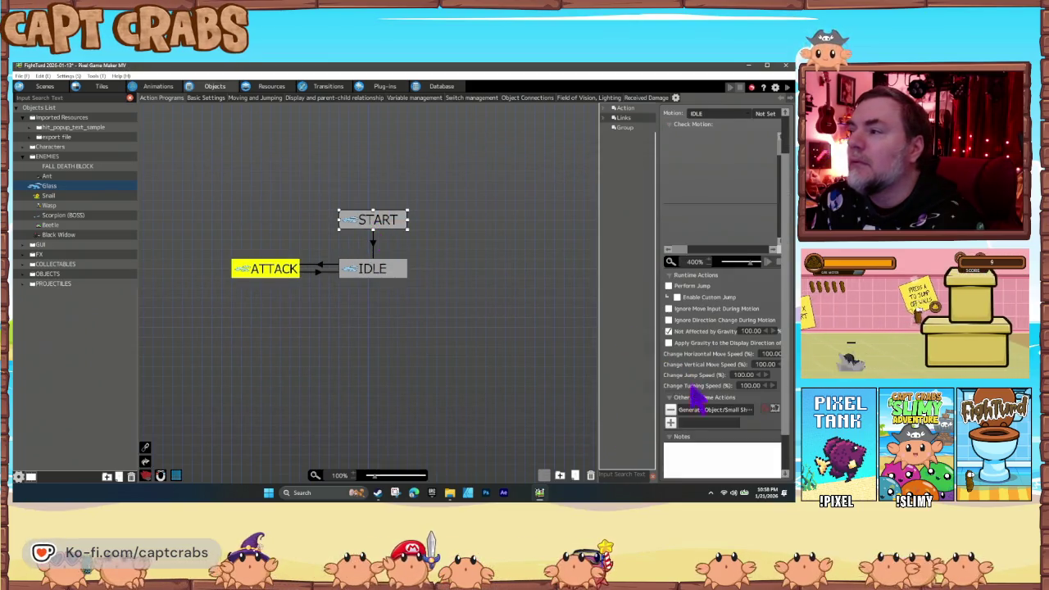
{"action": "left_click", "coordinate": [671, 410]}
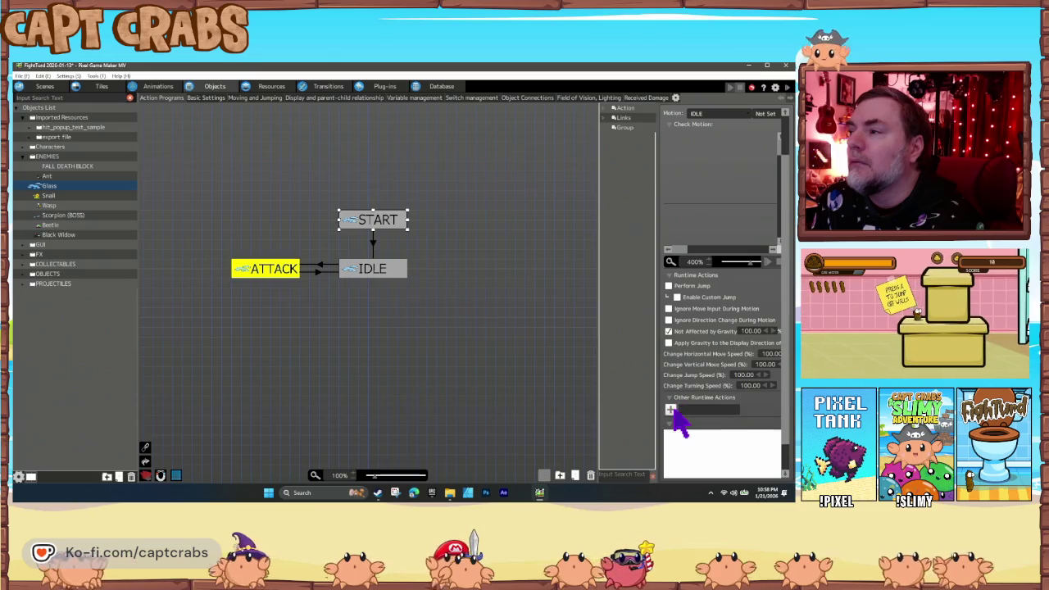
Step: Delete the Wasp's Generate Object action from START, check Ant, then reselect Glass
{"action": "left_click", "coordinate": [60, 205]}
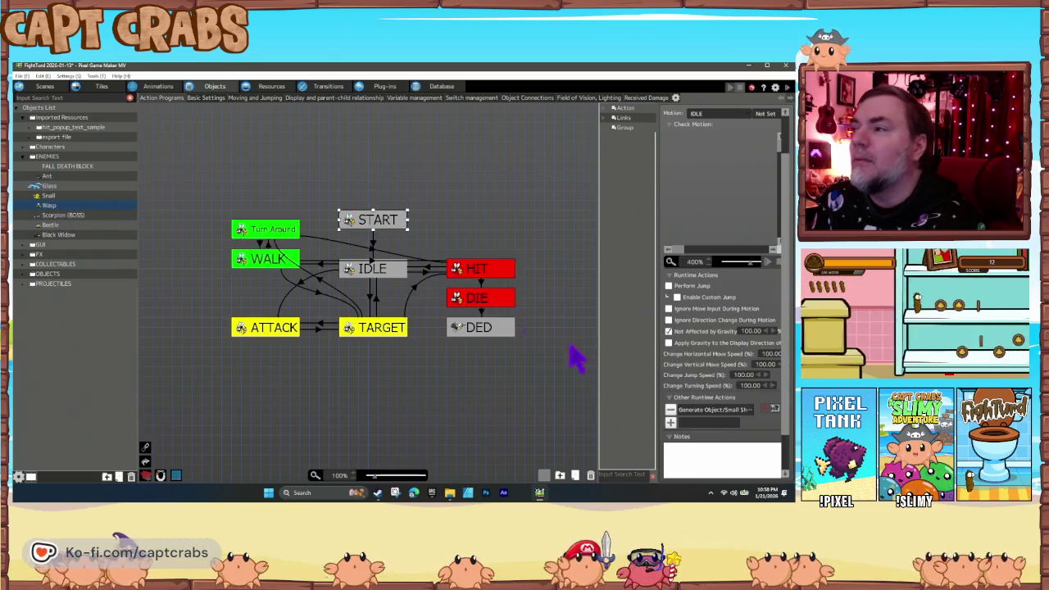
{"action": "left_click", "coordinate": [671, 410]}
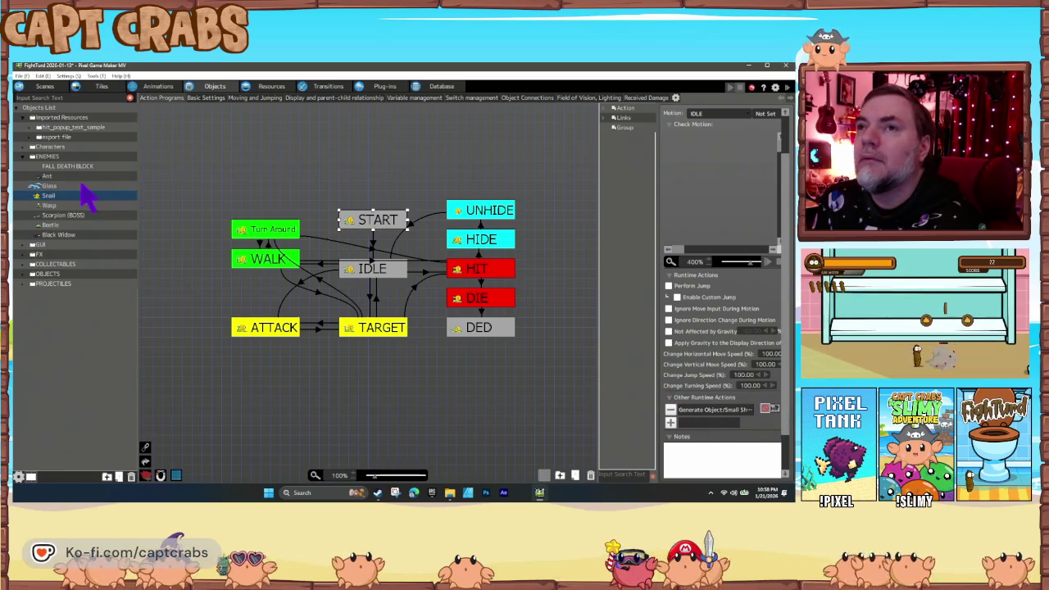
{"action": "left_click", "coordinate": [57, 176]}
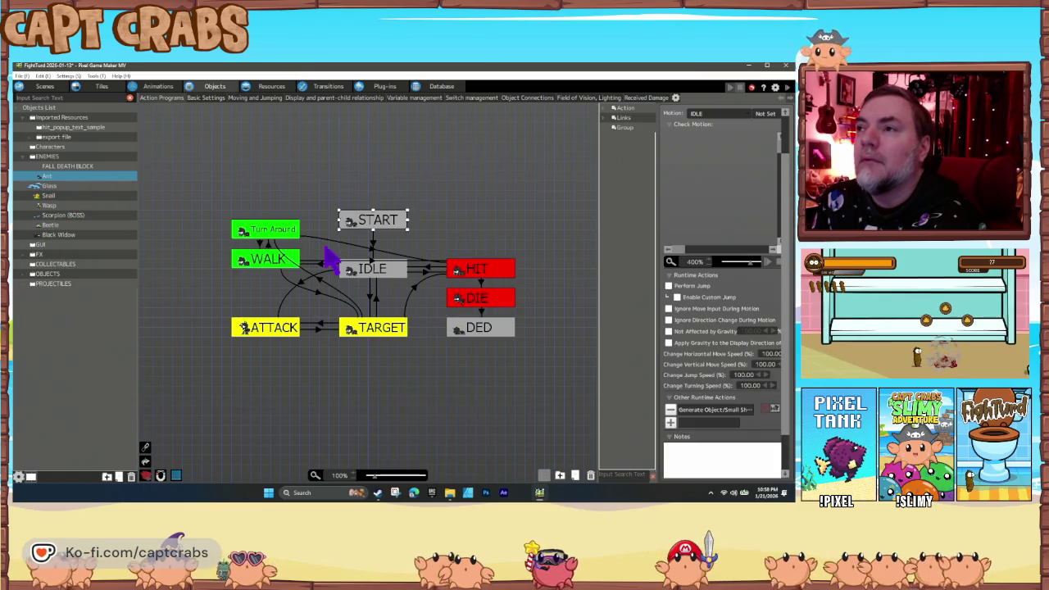
{"action": "left_click", "coordinate": [53, 187]}
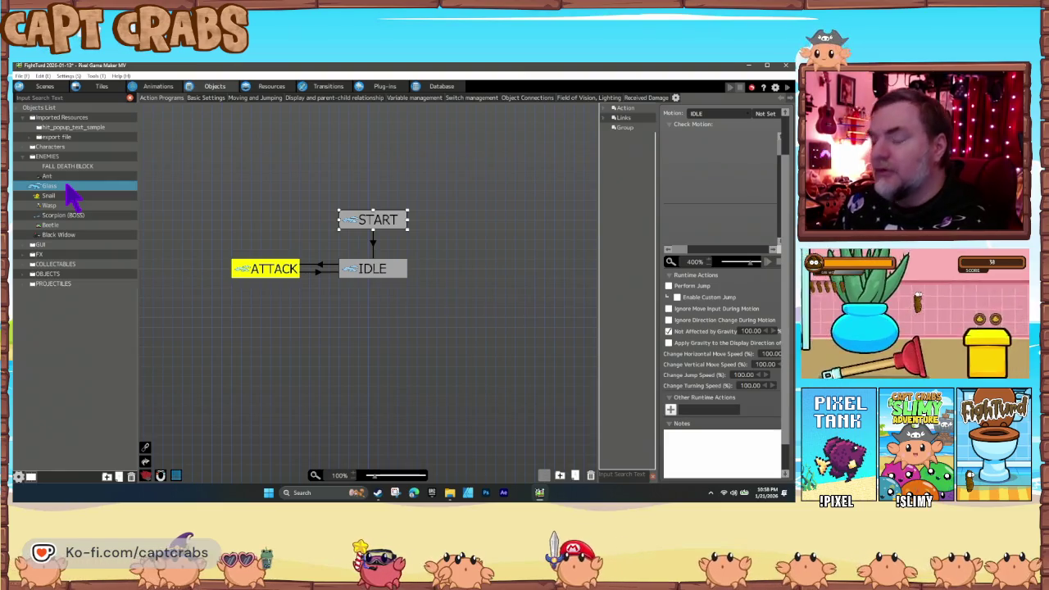
Step: Duplicate the Glass object and rename the copy Puddle
{"action": "key", "text": "ctrl+v"}
{"action": "right_click", "coordinate": [64, 197]}
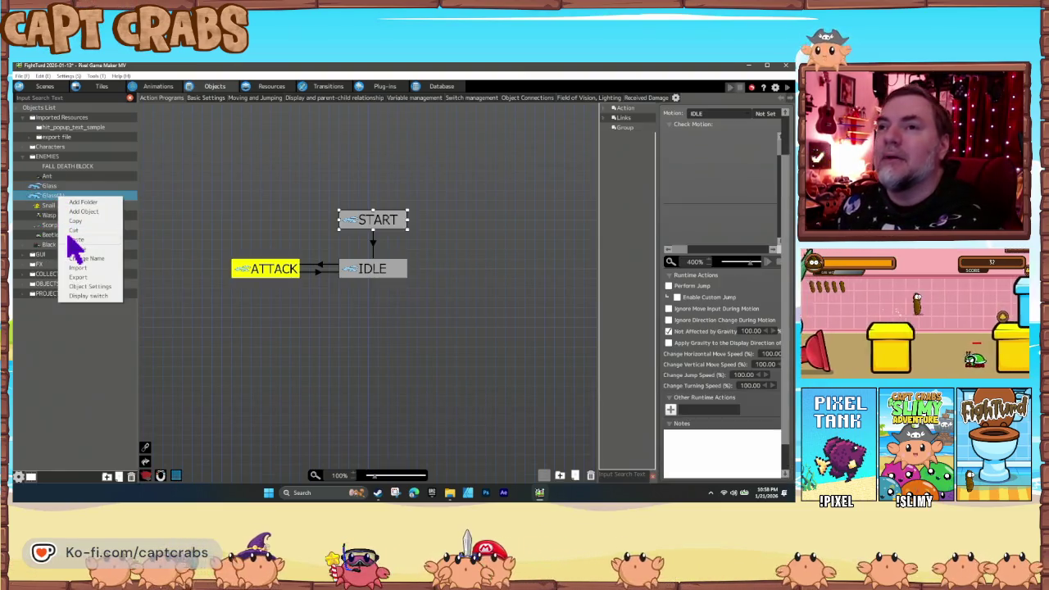
{"action": "left_click", "coordinate": [85, 258]}
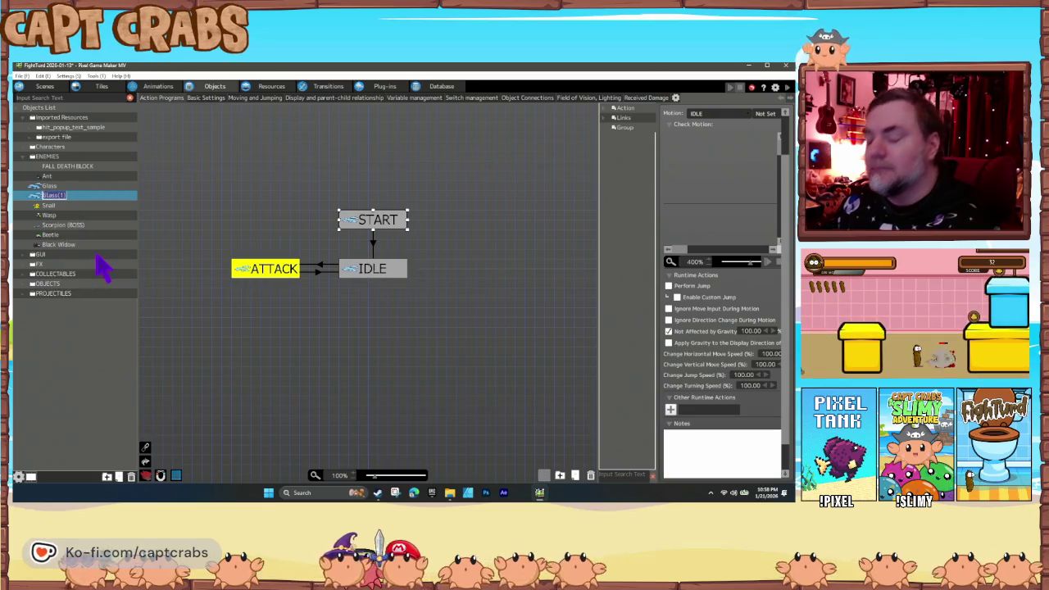
{"action": "type", "text": "Puddle"}
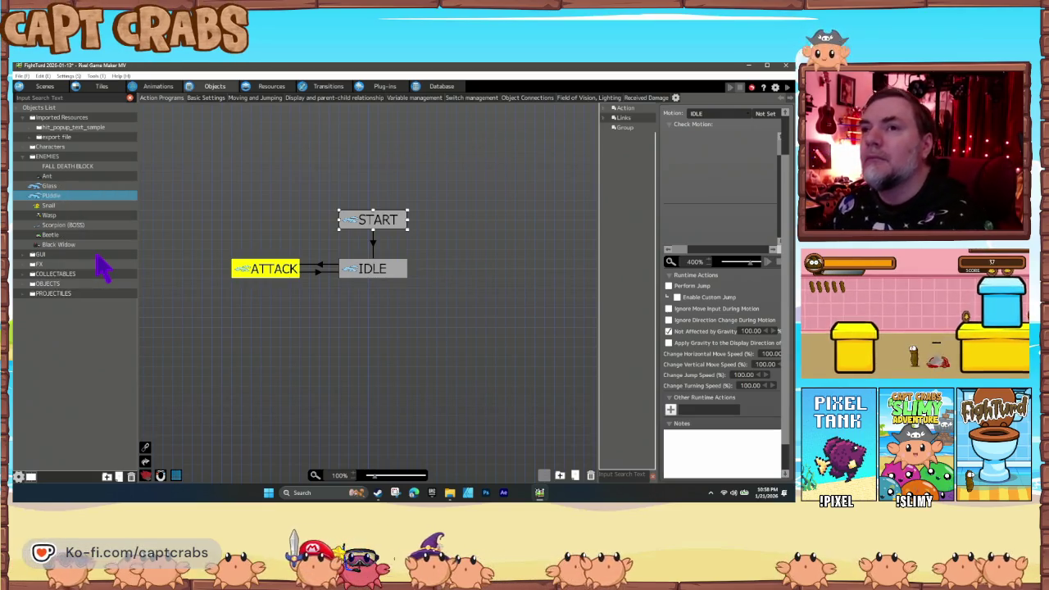
{"action": "right_click", "coordinate": [67, 200]}
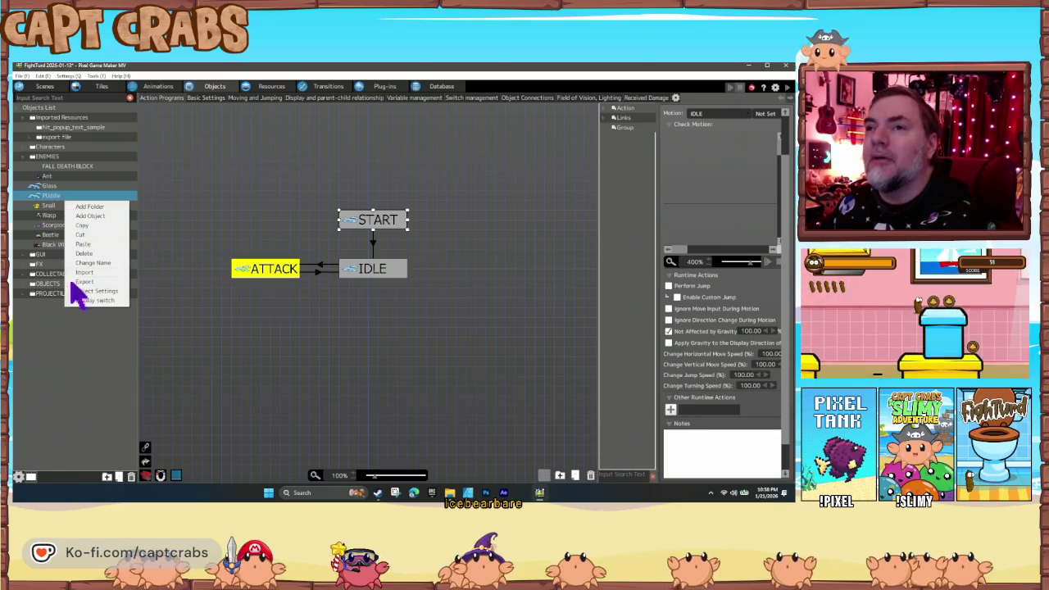
{"action": "left_click", "coordinate": [89, 262]}
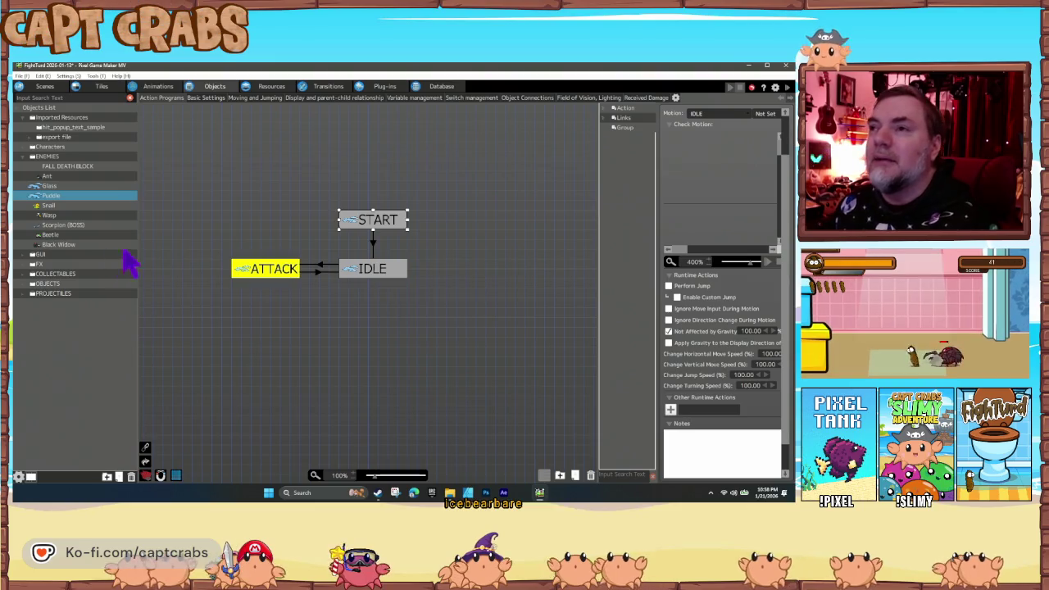
Step: Assign the ENEMY > Puddle animation to the Puddle object, accepting the animation reset
{"action": "right_click", "coordinate": [70, 197]}
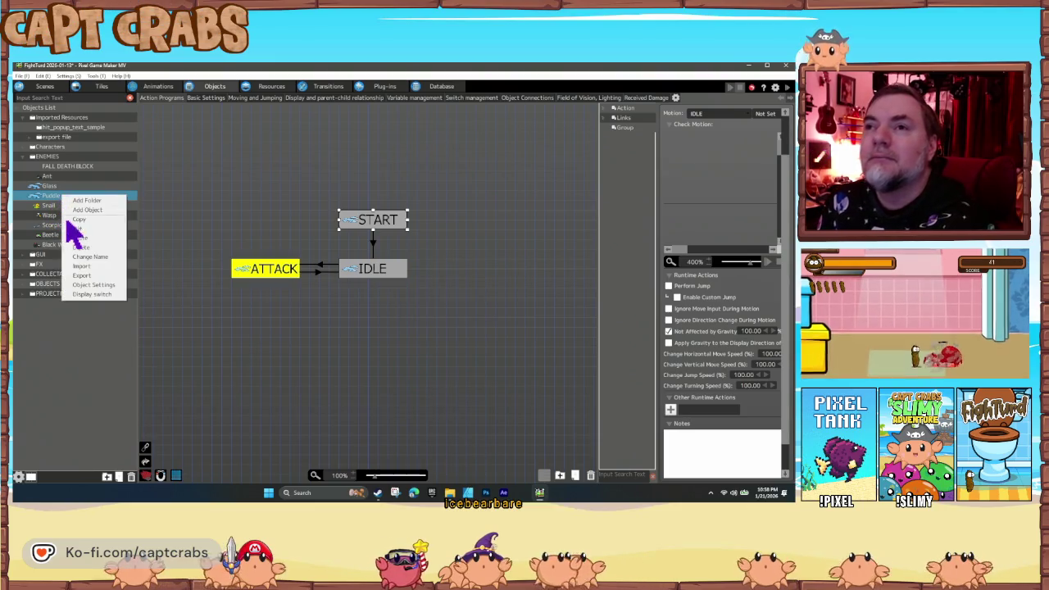
{"action": "left_click", "coordinate": [96, 285]}
{"action": "left_click", "coordinate": [369, 182]}
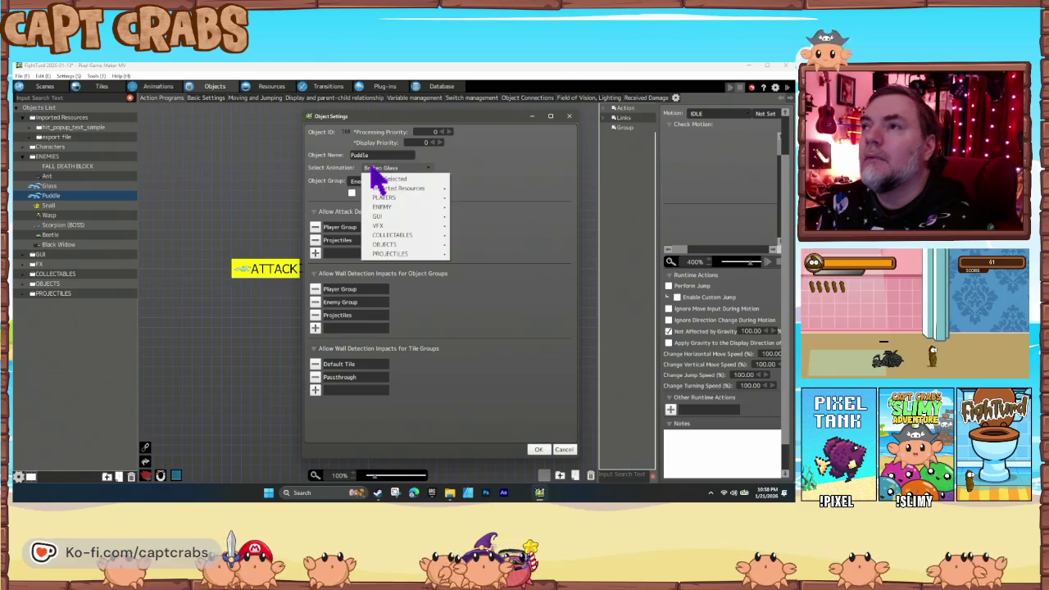
{"action": "mouse_move", "coordinate": [416, 207]}
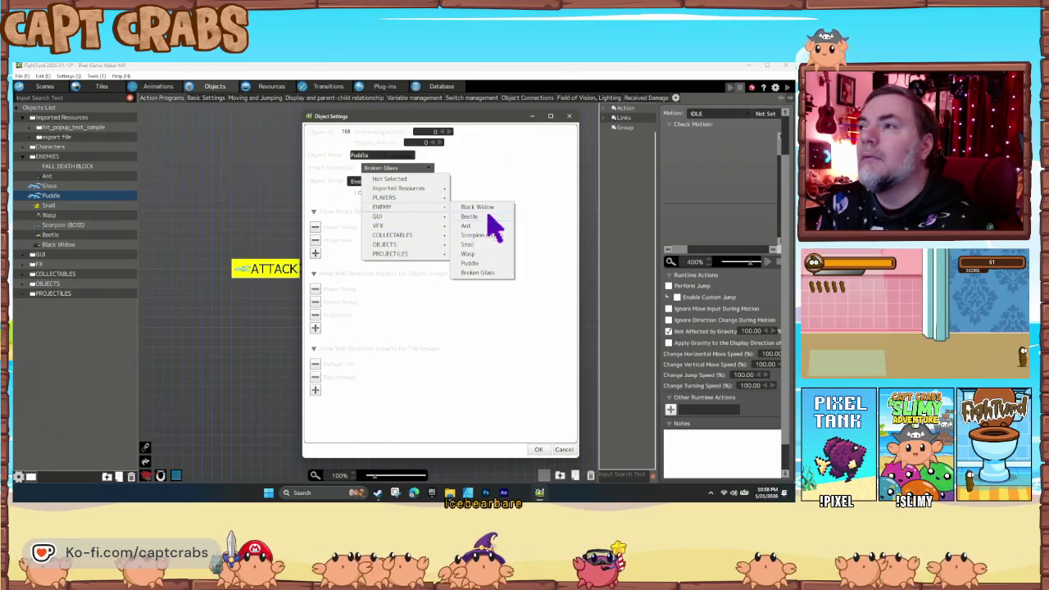
{"action": "left_click", "coordinate": [482, 271]}
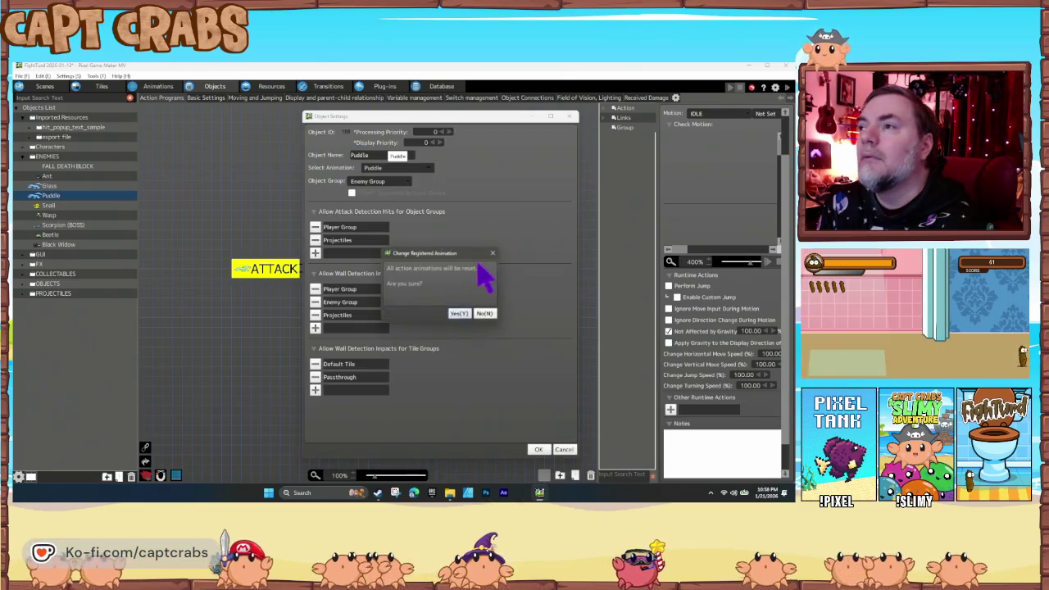
{"action": "left_click", "coordinate": [459, 314]}
{"action": "left_click", "coordinate": [538, 449]}
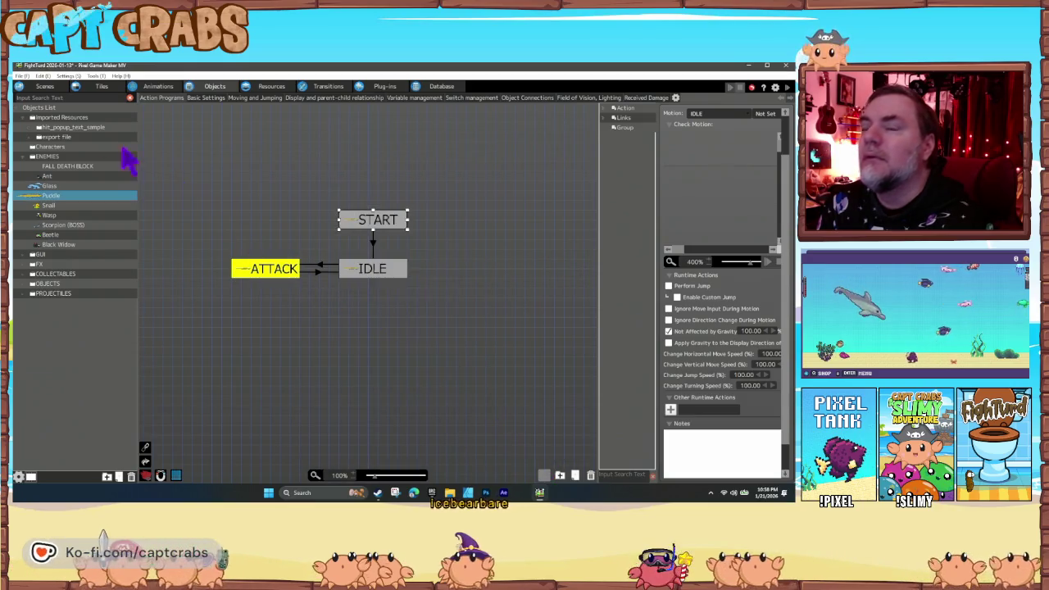
{"action": "left_click", "coordinate": [42, 86]}
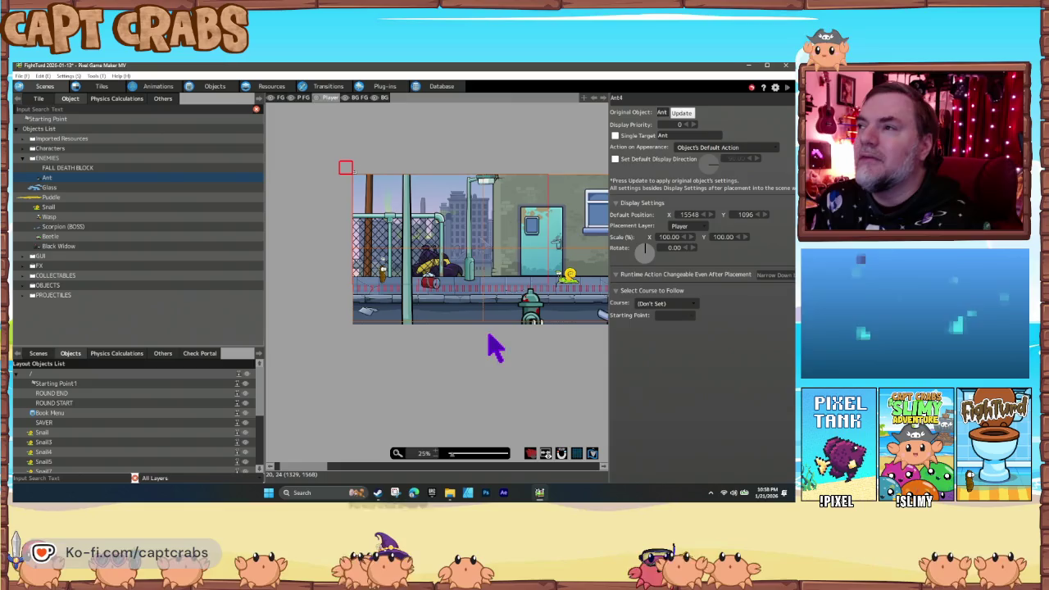
Step: Place Glass hazards on the street near the hydrant
{"action": "left_click_drag", "start_coordinate": [492, 347], "coordinate": [452, 347]}
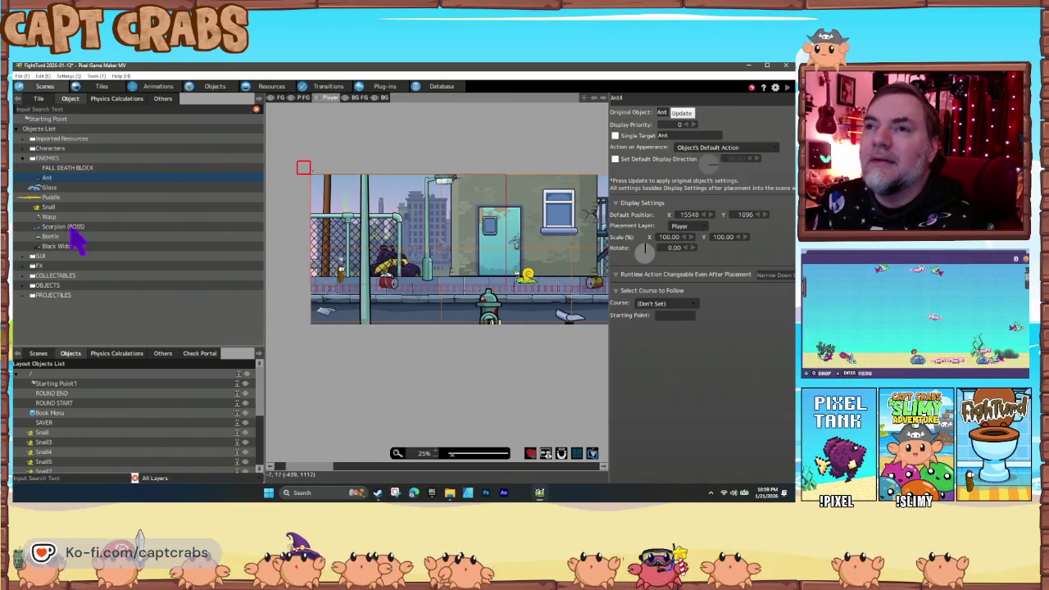
{"action": "left_click", "coordinate": [48, 188]}
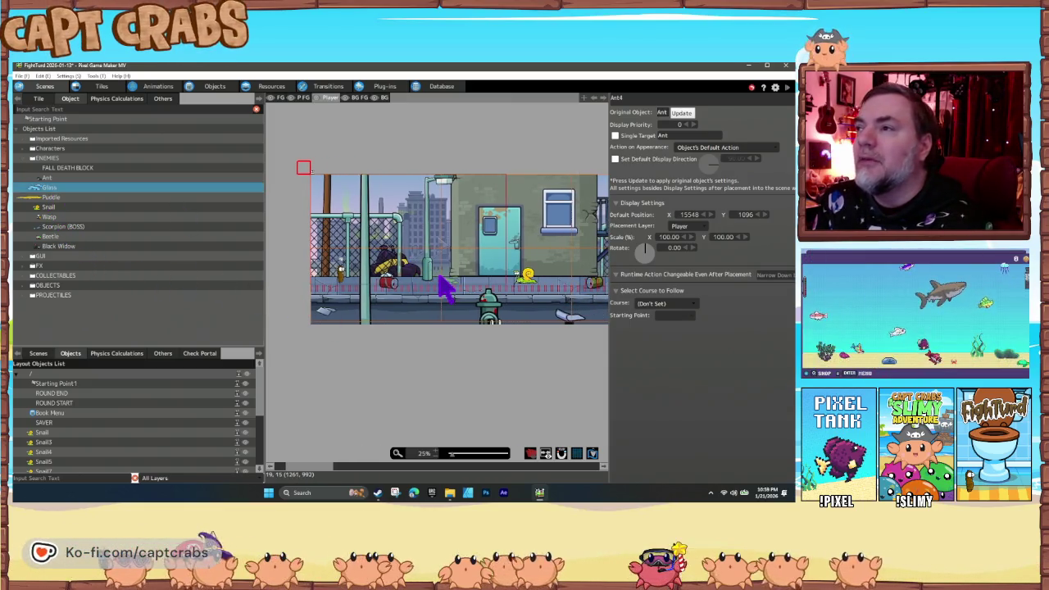
{"action": "left_click", "coordinate": [445, 291]}
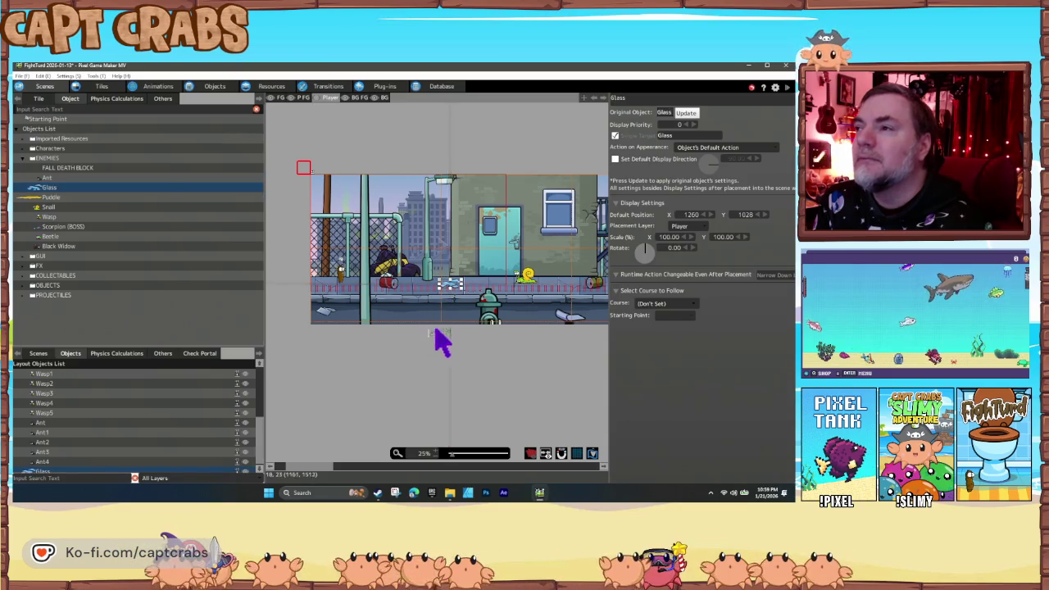
{"action": "scroll", "coordinate": [513, 356], "scroll_direction": "right", "scroll_amount": 3}
{"action": "scroll", "coordinate": [532, 369], "scroll_direction": "right", "scroll_amount": 10}
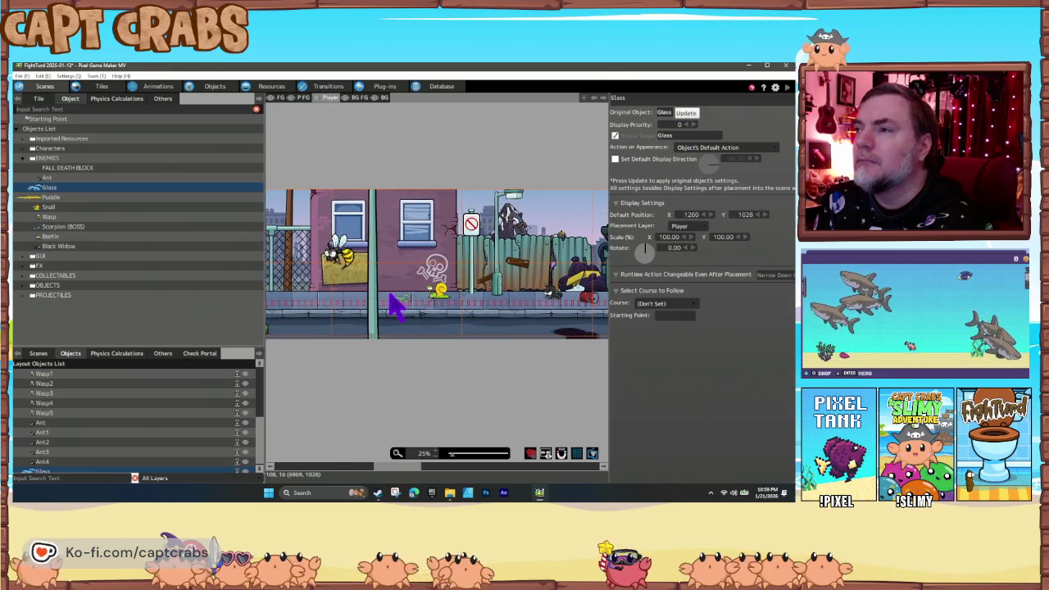
{"action": "left_click", "coordinate": [396, 306]}
{"action": "scroll", "coordinate": [579, 375], "scroll_direction": "right", "scroll_amount": 8}
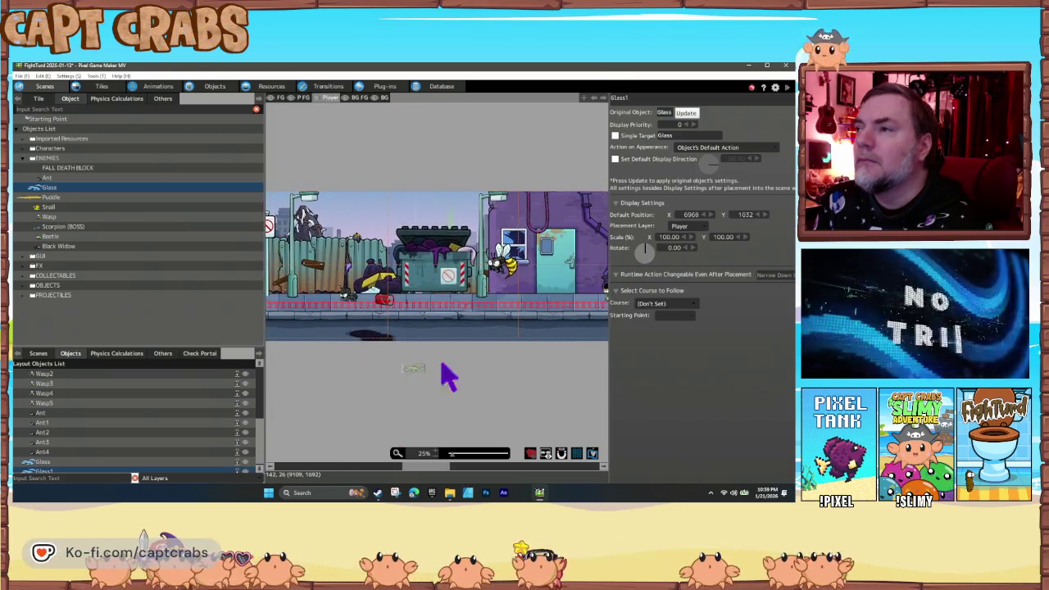
{"action": "scroll", "coordinate": [326, 382], "scroll_direction": "right", "scroll_amount": 6}
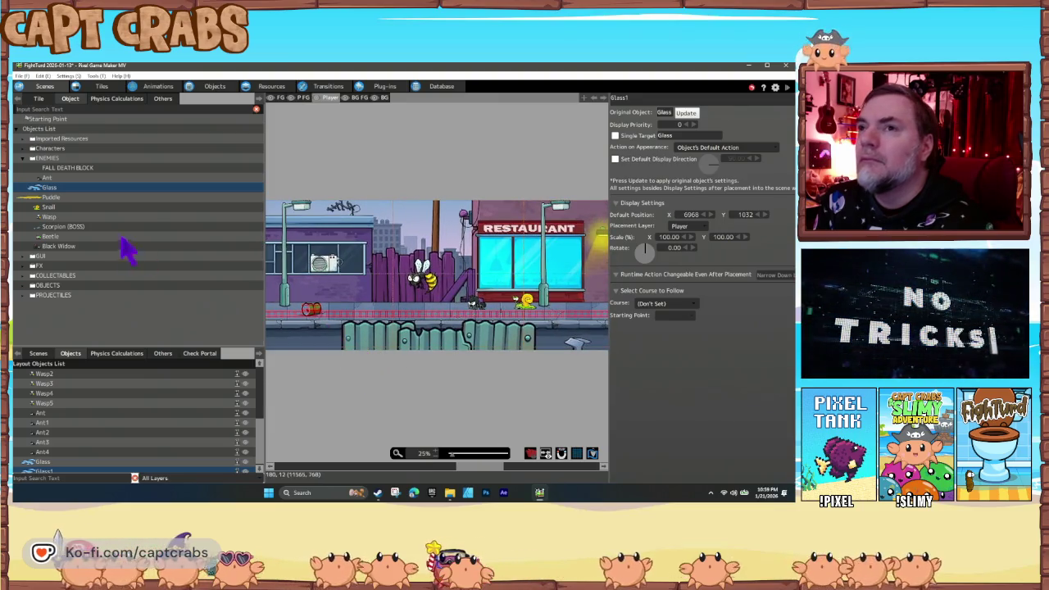
Step: Place a Puddle in front of the restaurant at 14656, 1056
{"action": "left_click", "coordinate": [46, 199]}
{"action": "scroll", "coordinate": [434, 363], "scroll_direction": "right", "scroll_amount": 6}
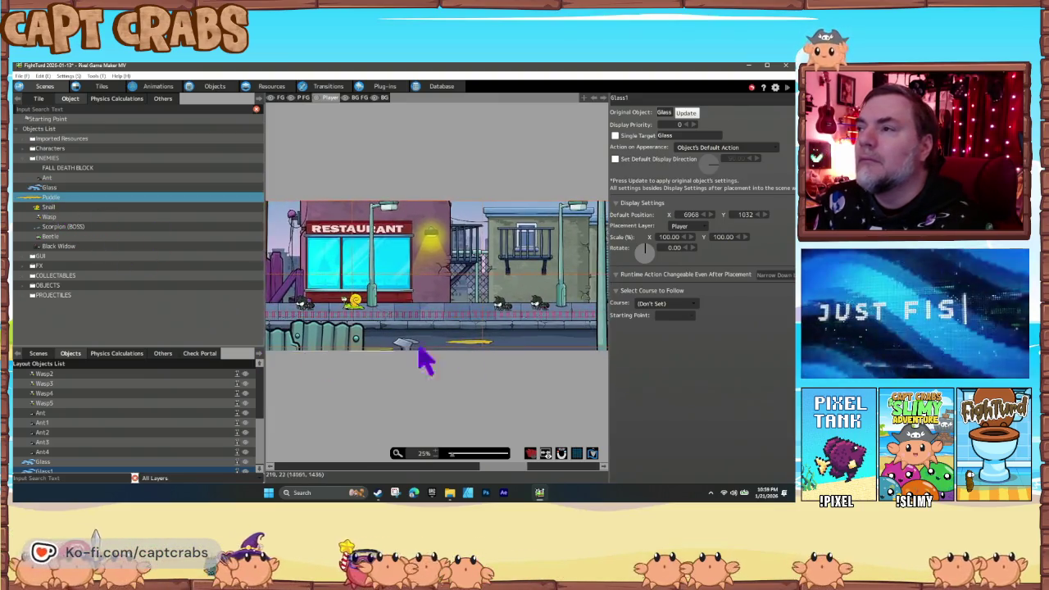
{"action": "mouse_move", "coordinate": [419, 368]}
{"action": "left_mouse_down"}
{"action": "mouse_move", "coordinate": [317, 364]}
{"action": "mouse_move", "coordinate": [499, 380]}
{"action": "left_mouse_up"}
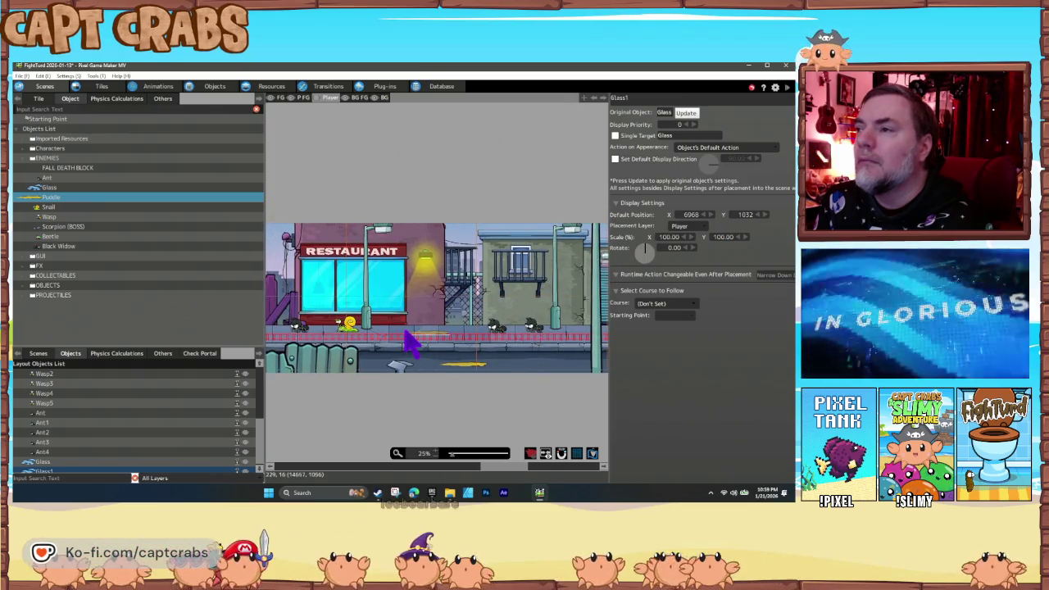
{"action": "left_click", "coordinate": [407, 340]}
{"action": "scroll", "coordinate": [485, 393], "scroll_direction": "right", "scroll_amount": 2}
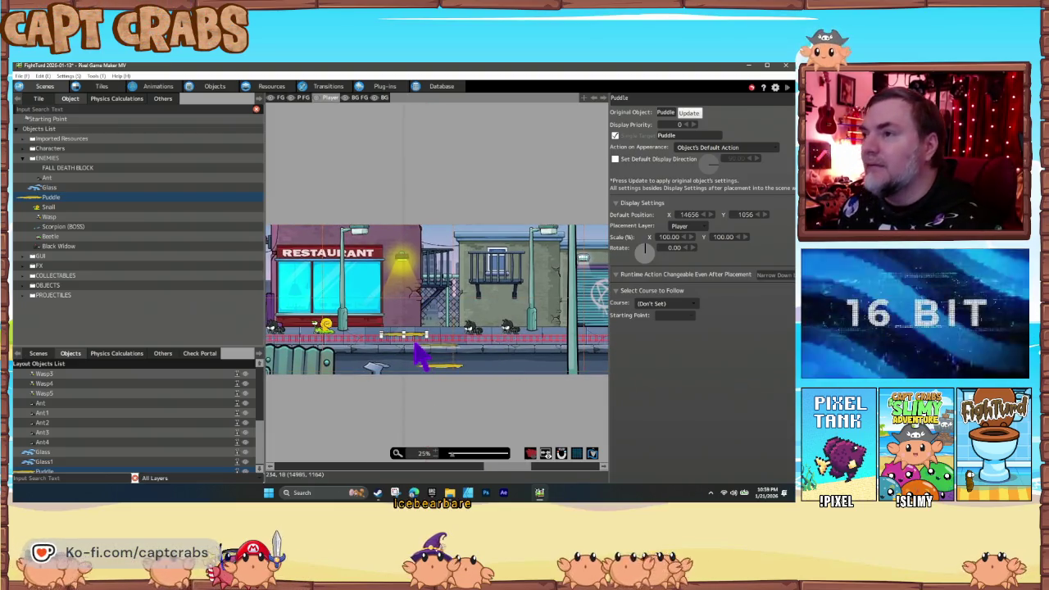
Step: Place a second Glass hazard, Glass2, near the restaurant
{"action": "right_click", "coordinate": [422, 345]}
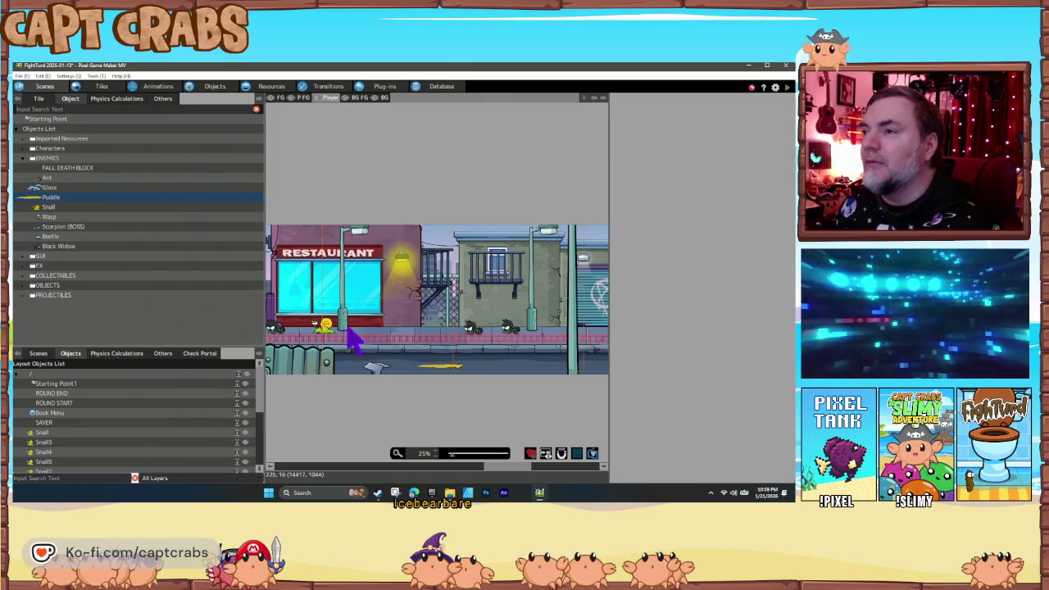
{"action": "left_click", "coordinate": [50, 188]}
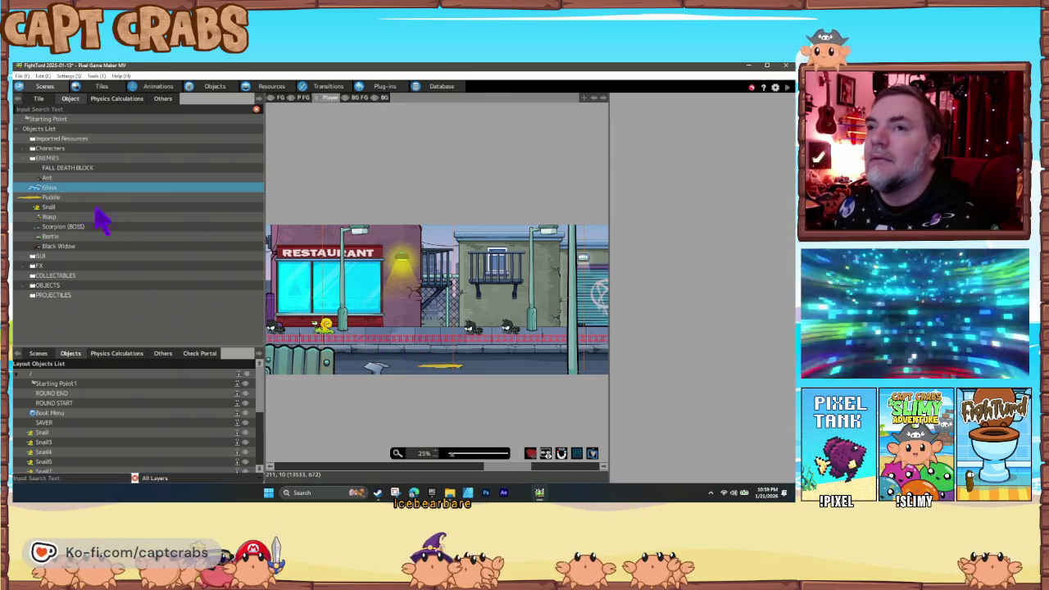
{"action": "left_click", "coordinate": [394, 341]}
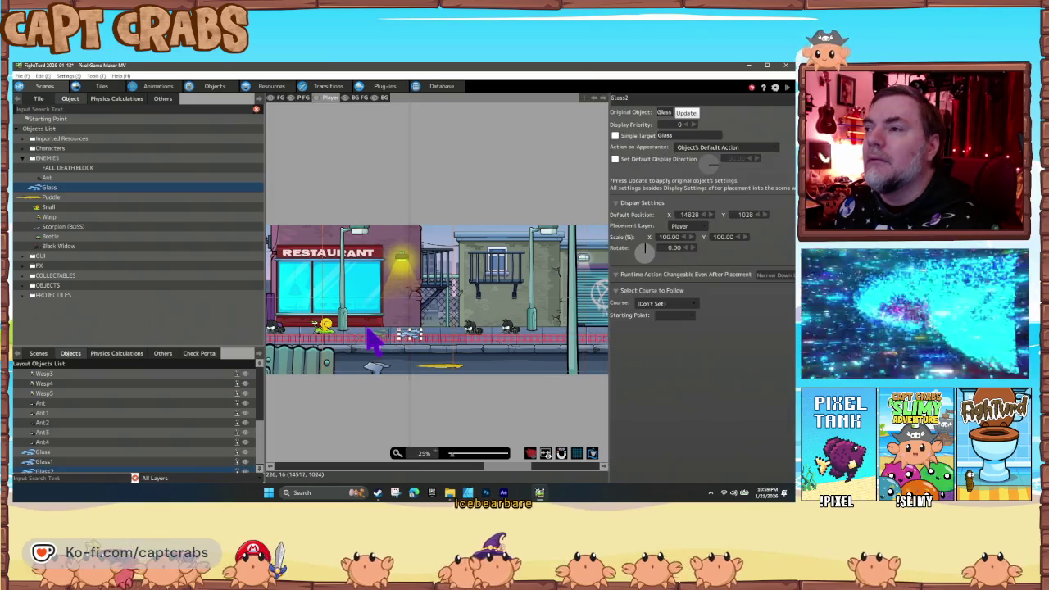
Step: Place Puddle hazards on the sidewalk near the BAR and below the skull graffiti
{"action": "left_click", "coordinate": [54, 198]}
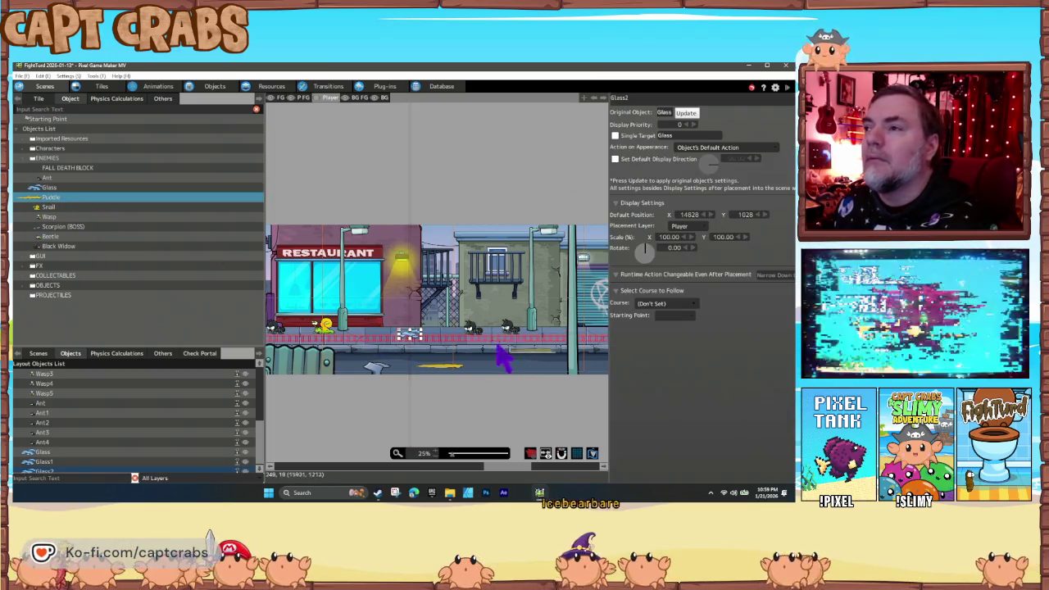
{"action": "scroll", "coordinate": [449, 368], "scroll_direction": "right", "scroll_amount": 1}
{"action": "scroll", "coordinate": [449, 367], "scroll_direction": "right", "scroll_amount": 5}
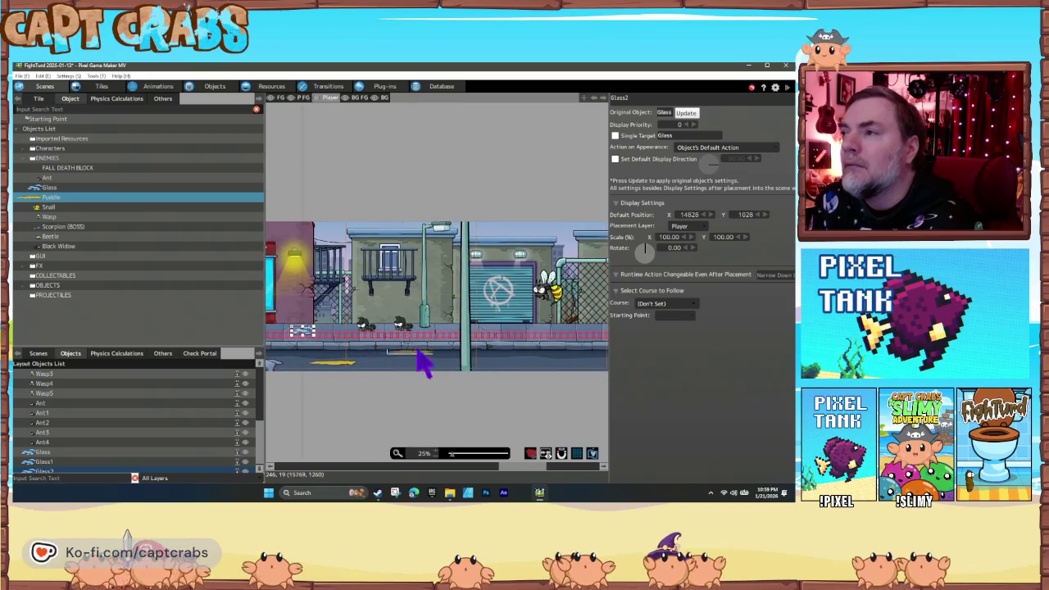
{"action": "scroll", "coordinate": [393, 349], "scroll_direction": "right", "scroll_amount": 6}
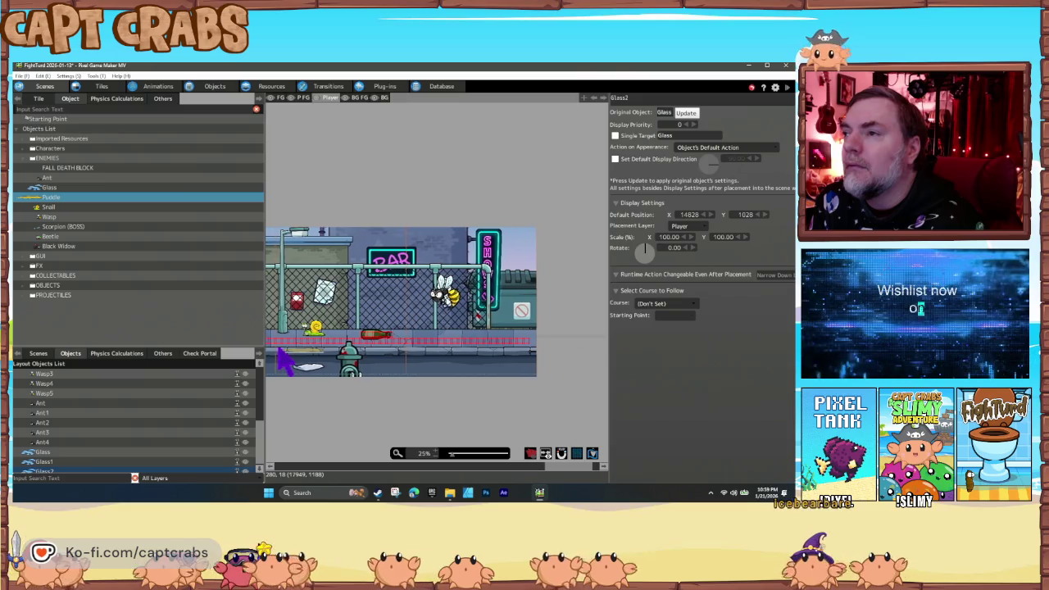
{"action": "scroll", "coordinate": [328, 356], "scroll_direction": "left", "scroll_amount": 4}
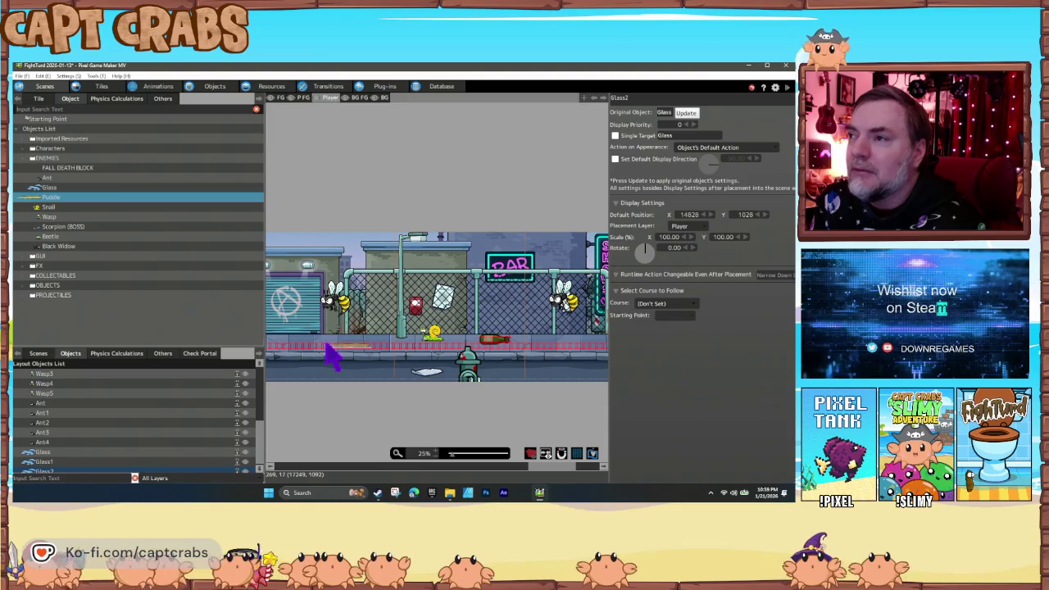
{"action": "left_click", "coordinate": [326, 344]}
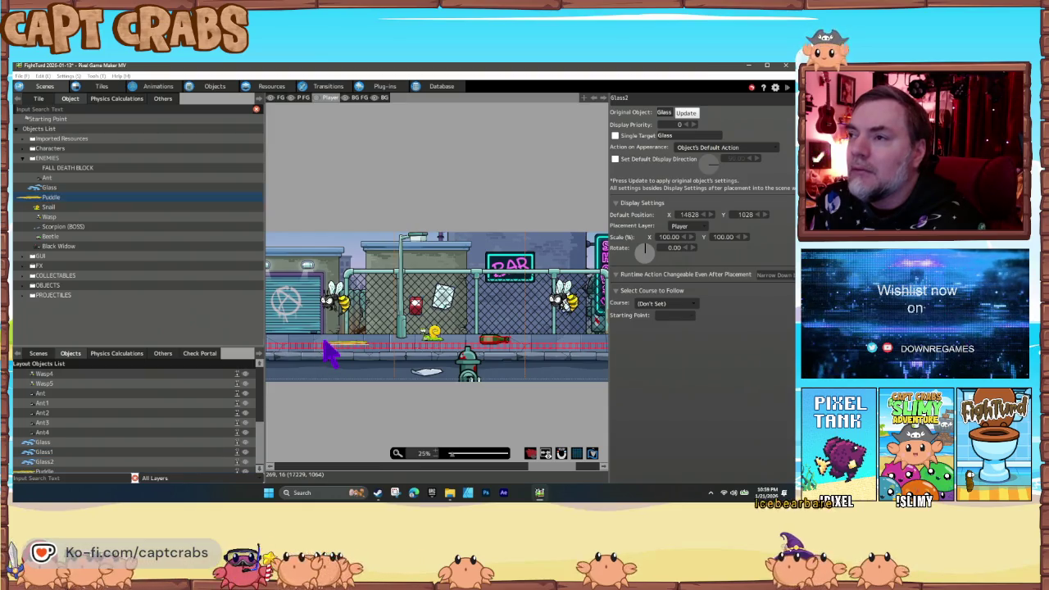
{"action": "scroll", "coordinate": [314, 392], "scroll_direction": "left", "scroll_amount": 10}
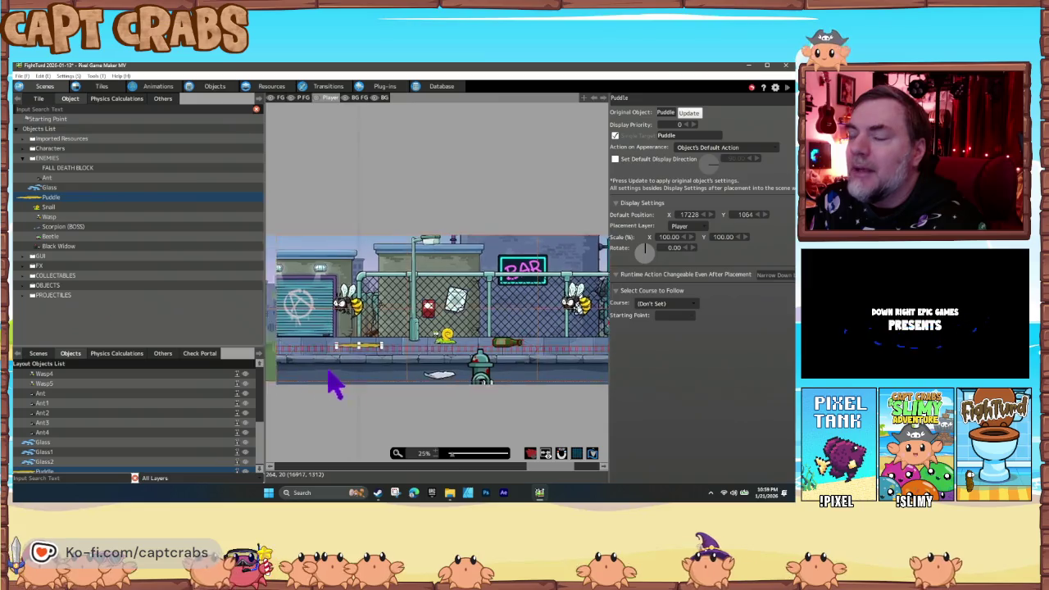
{"action": "scroll", "coordinate": [484, 398], "scroll_direction": "left", "scroll_amount": 15}
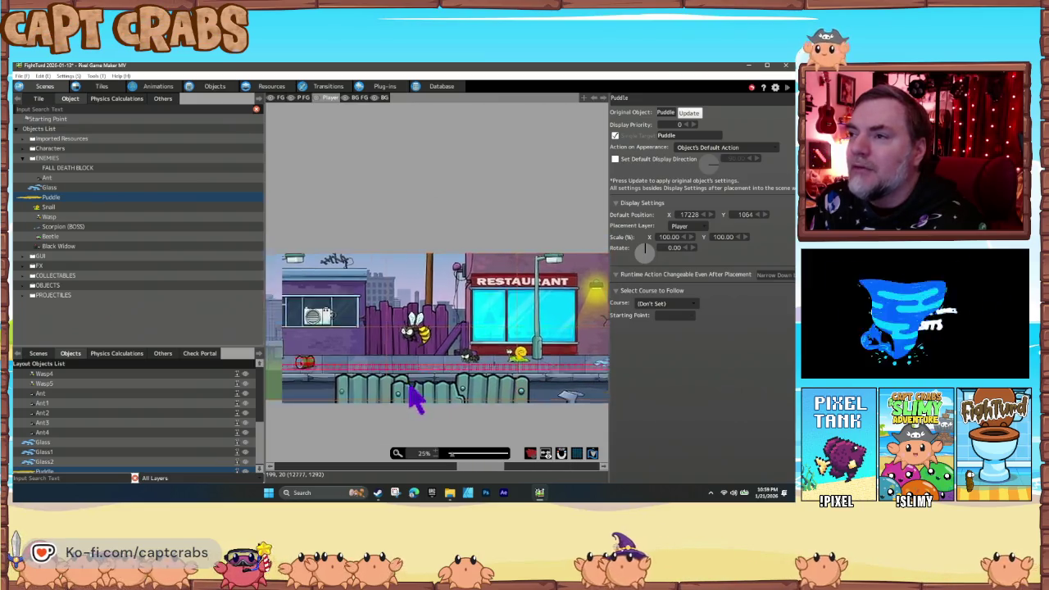
{"action": "scroll", "coordinate": [506, 397], "scroll_direction": "left", "scroll_amount": 14}
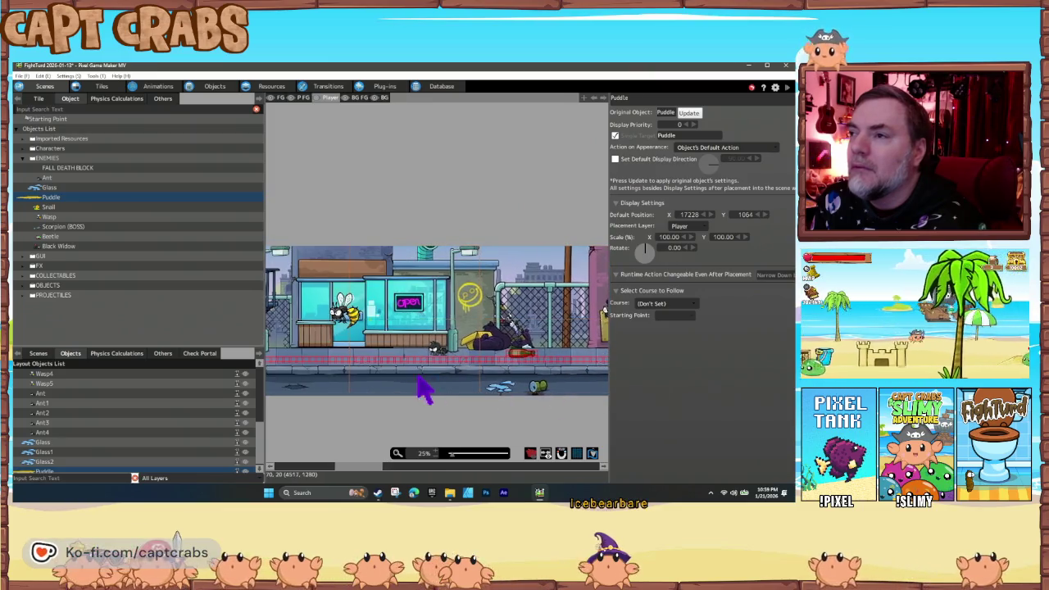
{"action": "scroll", "coordinate": [426, 386], "scroll_direction": "right", "scroll_amount": 4}
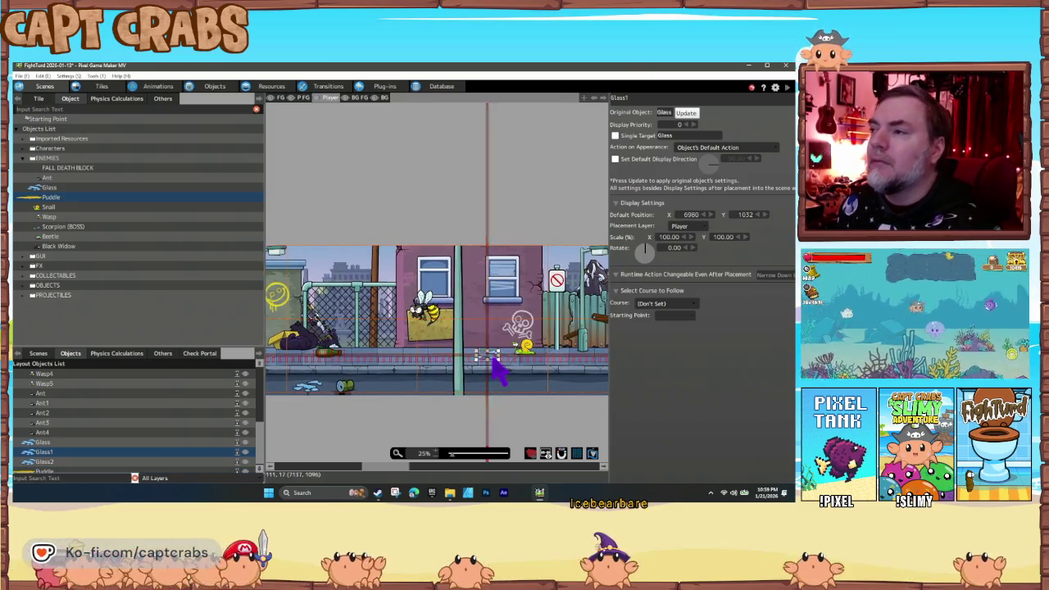
{"action": "key", "text": "Delete"}
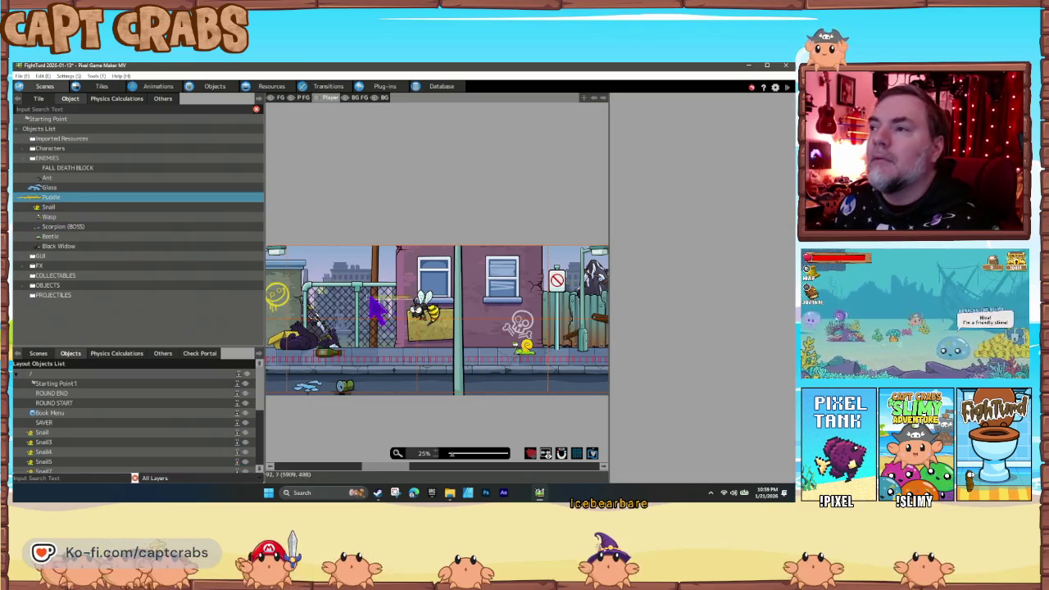
{"action": "left_click", "coordinate": [449, 365]}
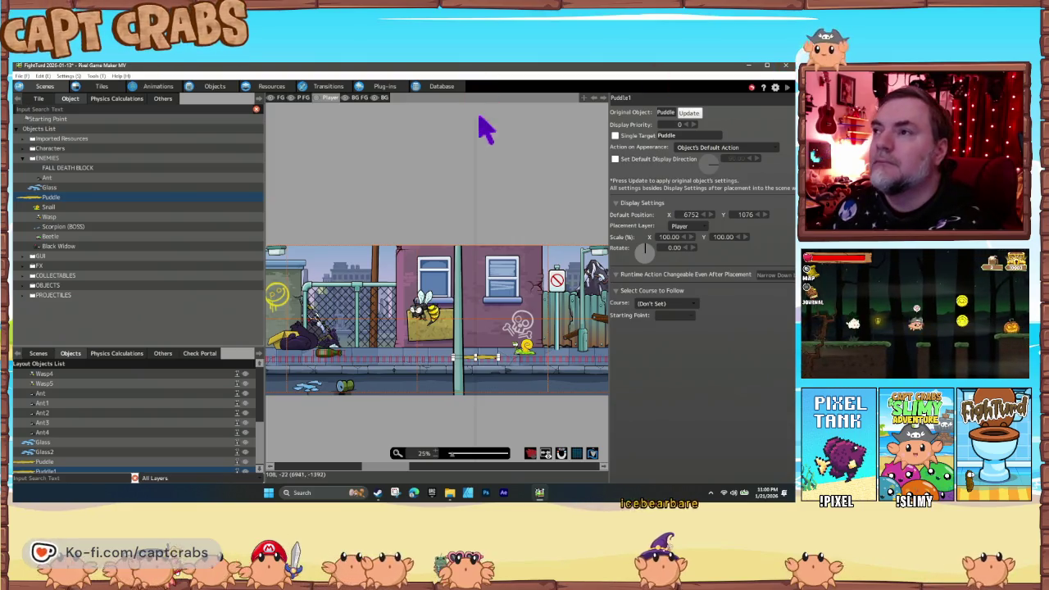
{"action": "key", "text": "F5"}
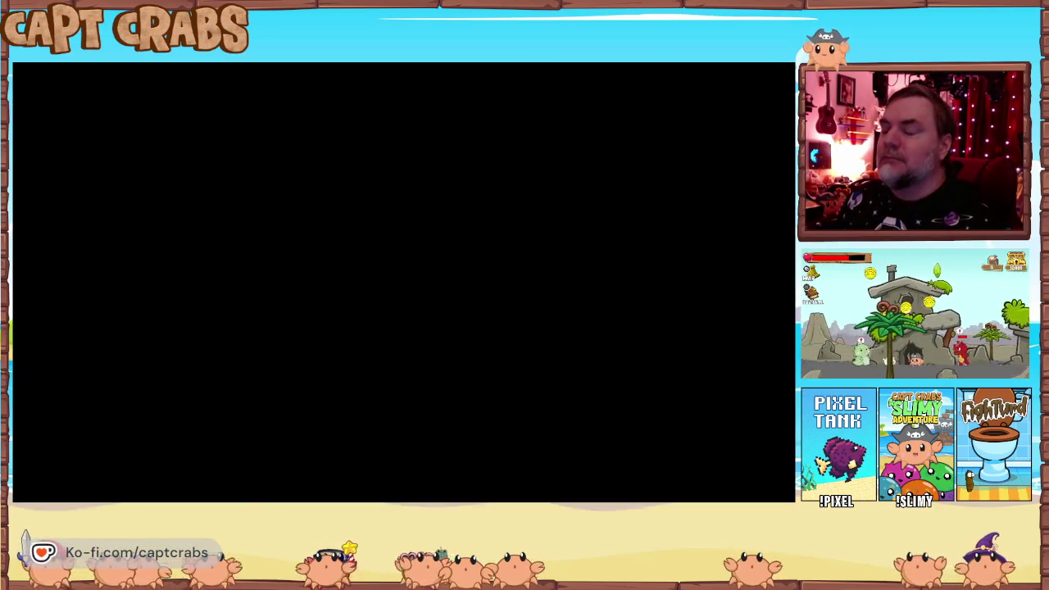
Step: Run the character right along the sidewalk, jumping and gassing past the snail
{"action": "key", "text": "Right"}
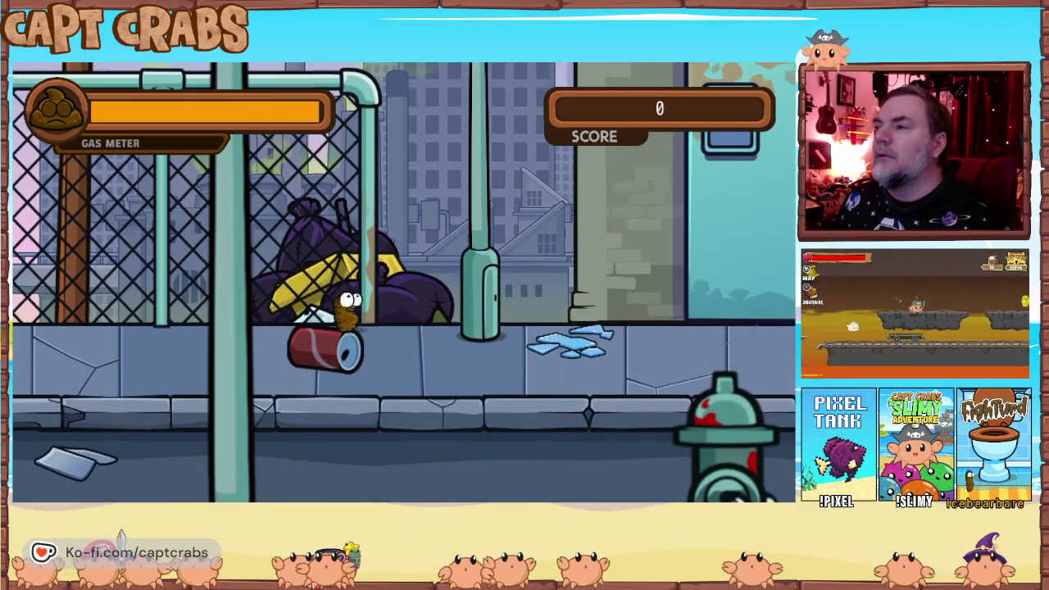
{"action": "key", "text": "Right"}
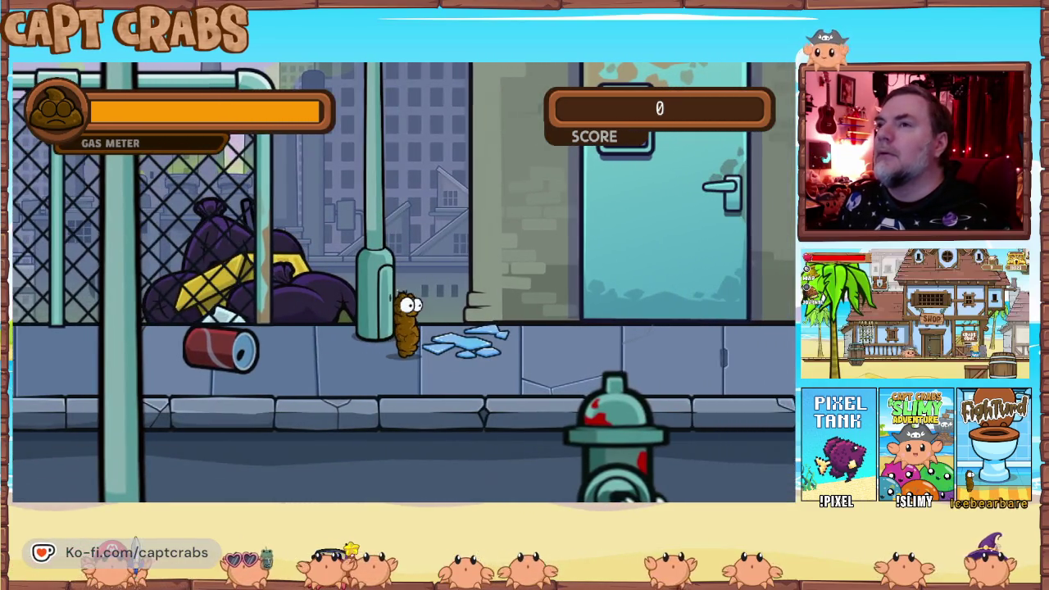
{"action": "key", "text": "Right"}
{"action": "key", "text": "Up"}
{"action": "key", "text": "Right"}
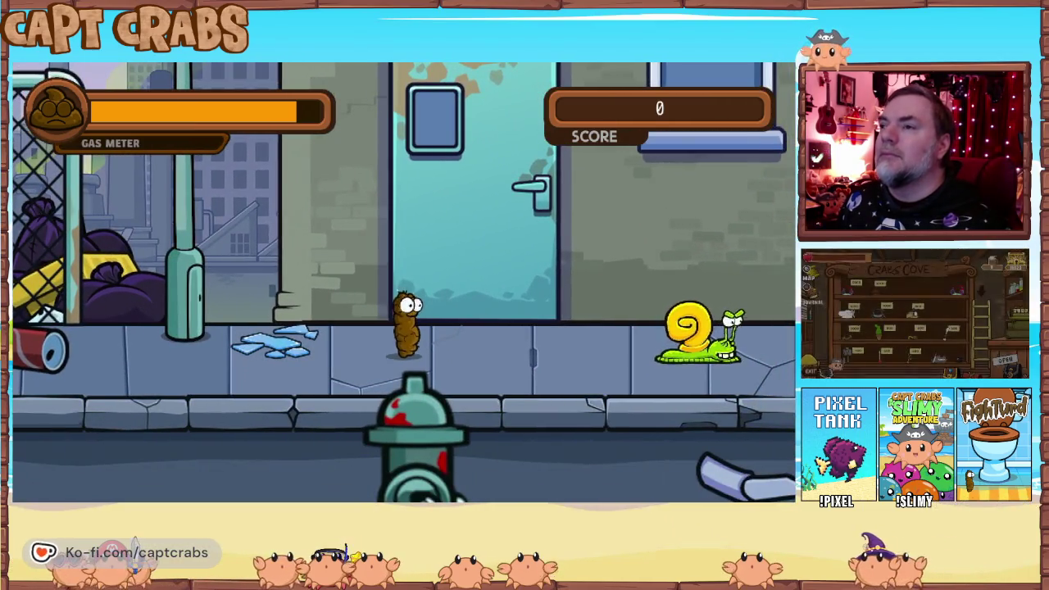
{"action": "key", "text": "Right"}
{"action": "key", "text": "space"}
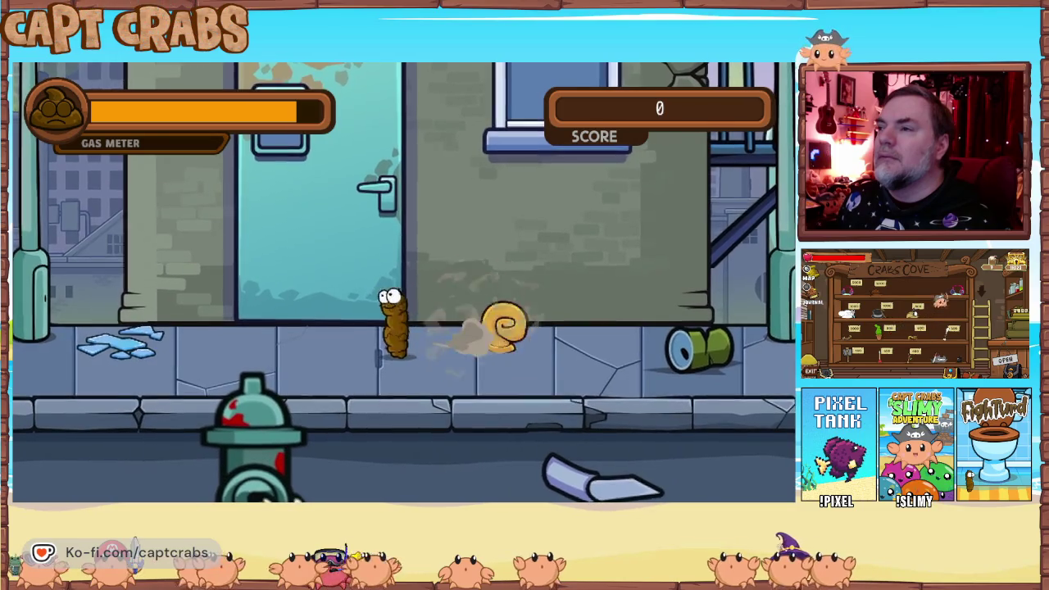
{"action": "key", "text": "Right"}
{"action": "key", "text": "Up"}
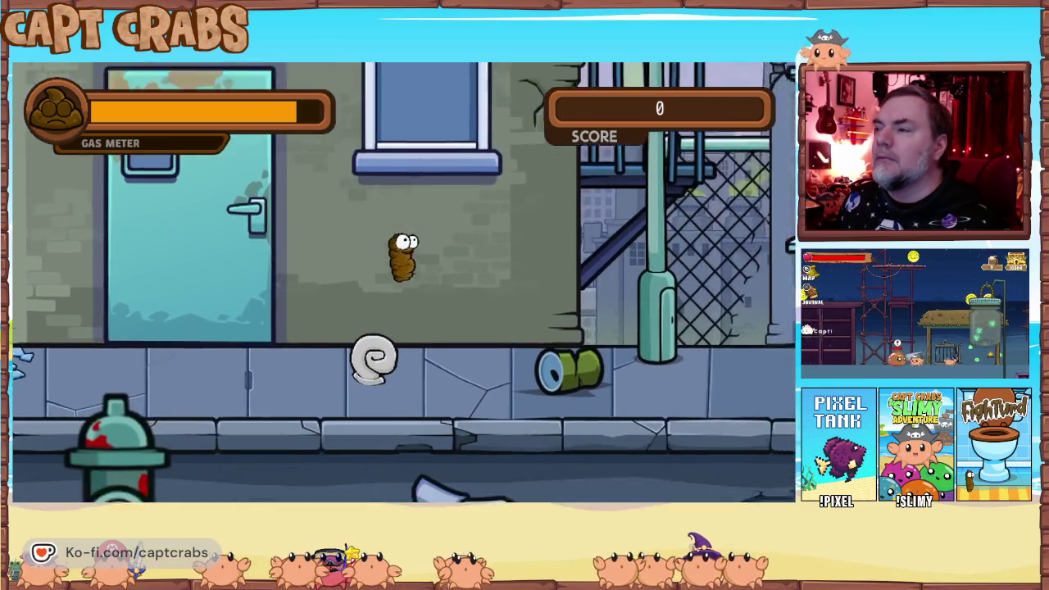
{"action": "key", "text": "Right"}
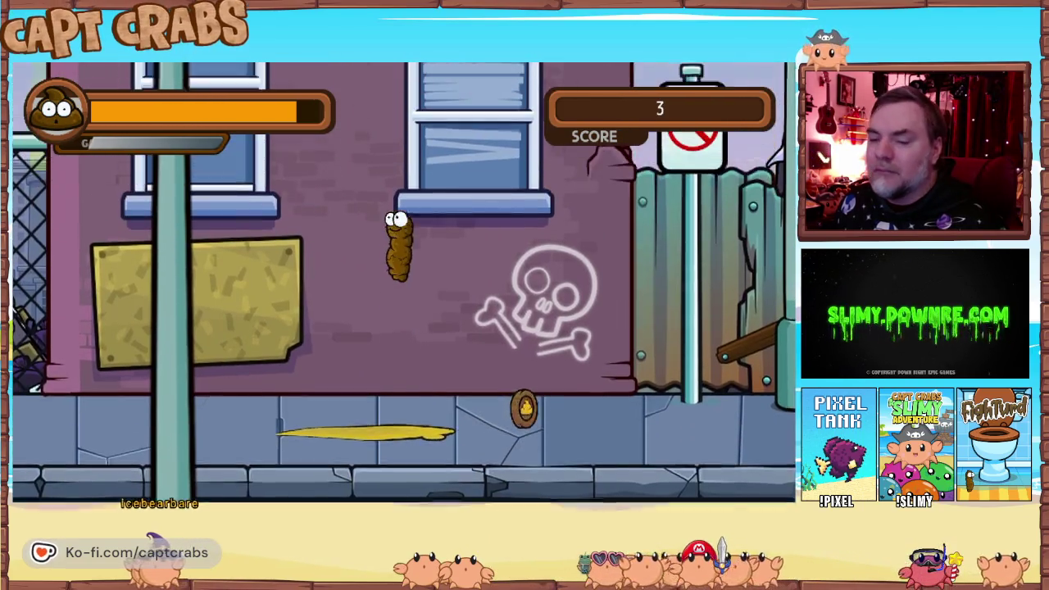
Step: Jump along the sidewalk collecting coins and gassing the hornet
{"action": "key", "text": "space"}
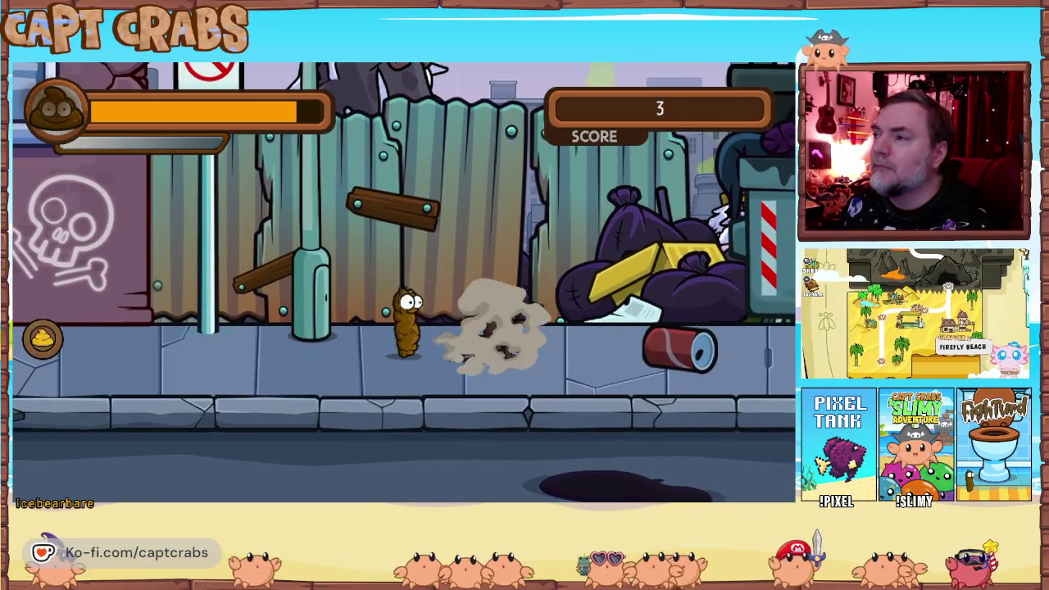
{"action": "key", "text": "space"}
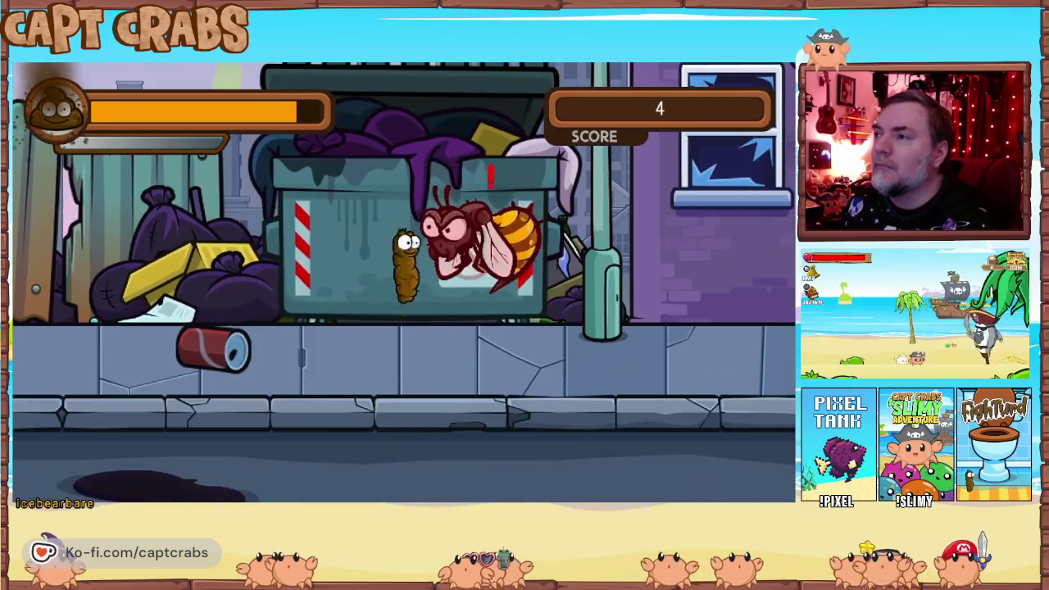
{"action": "key", "text": "space"}
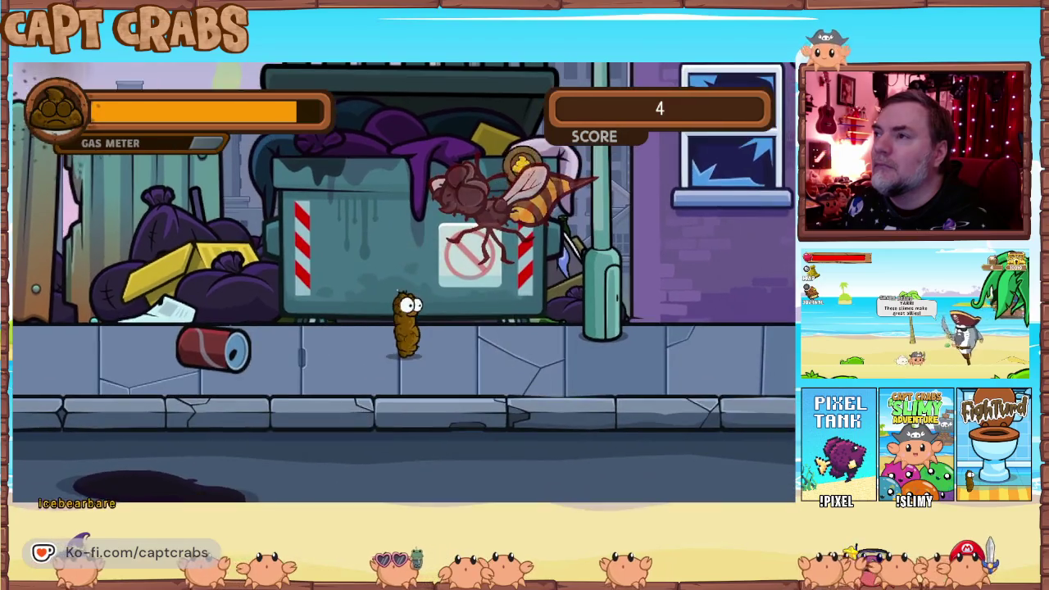
{"action": "key", "text": "space"}
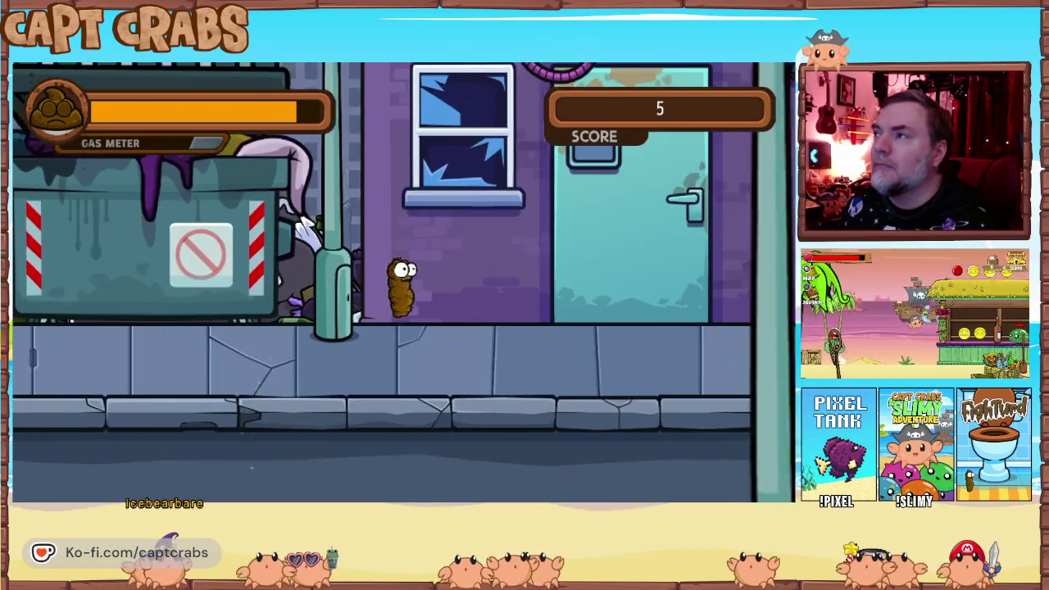
{"action": "key", "text": "space"}
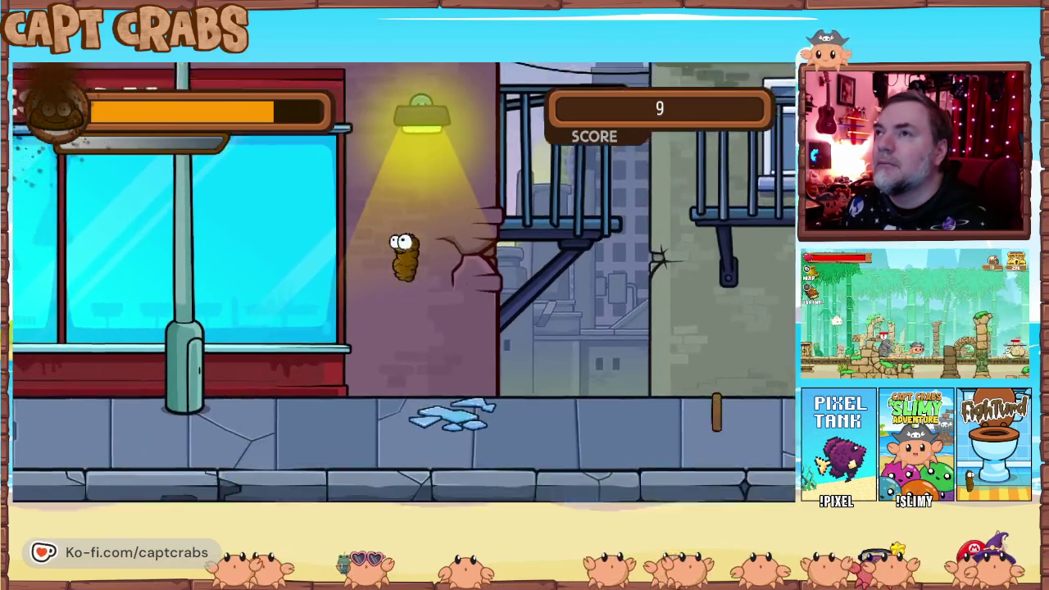
Step: Walk left, jump against the wall, then exit the playtest
{"action": "key", "text": "Left"}
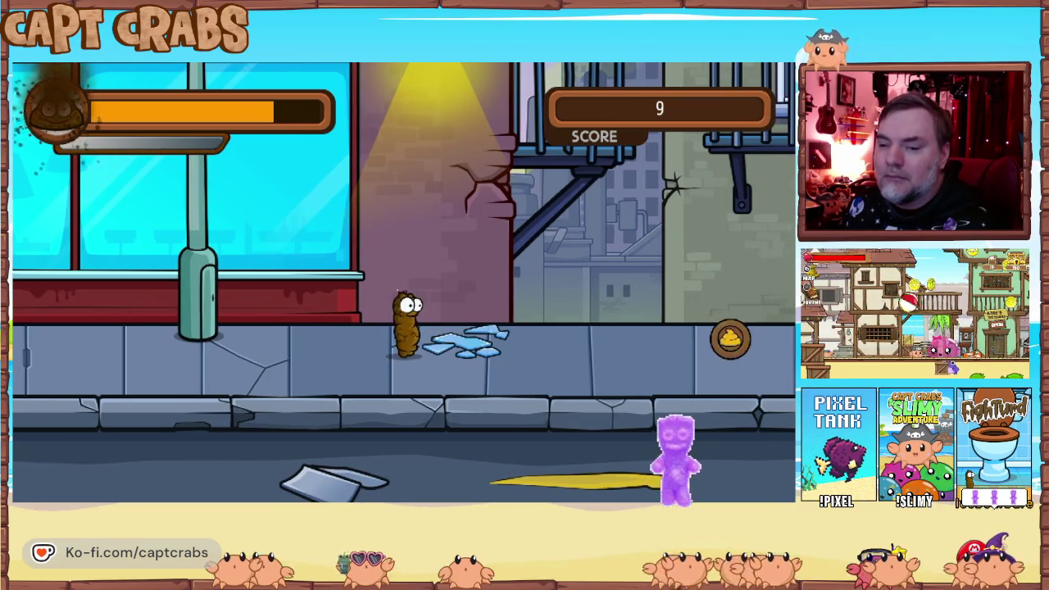
{"action": "key", "text": "Right"}
{"action": "key", "text": "Up"}
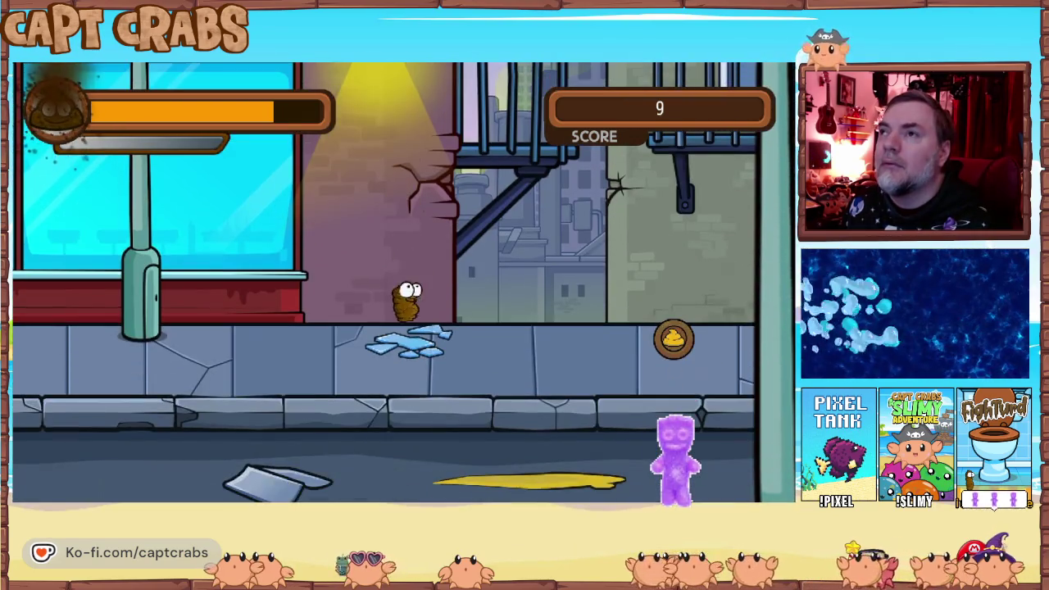
{"action": "key", "text": "Right"}
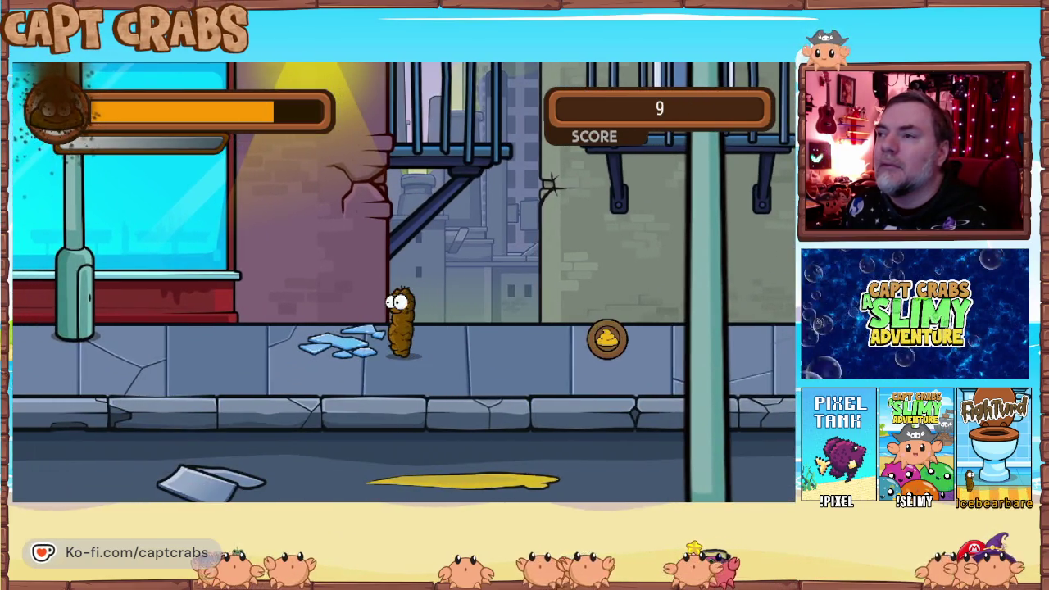
{"action": "key", "text": "Return"}
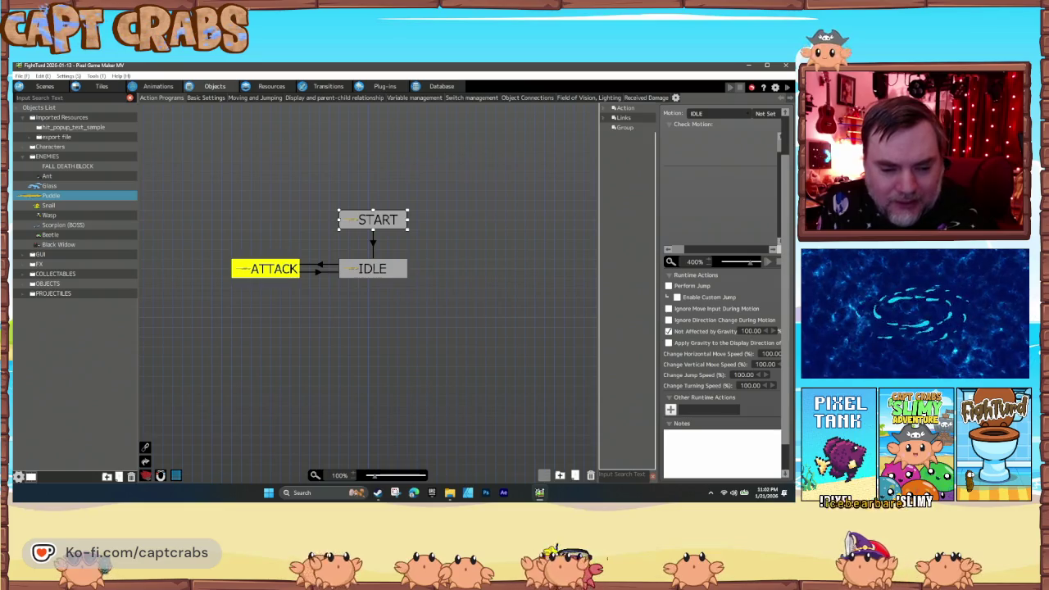
Step: Delete the wall detection keyframe from the Broken Glass animation
{"action": "left_click", "coordinate": [159, 88]}
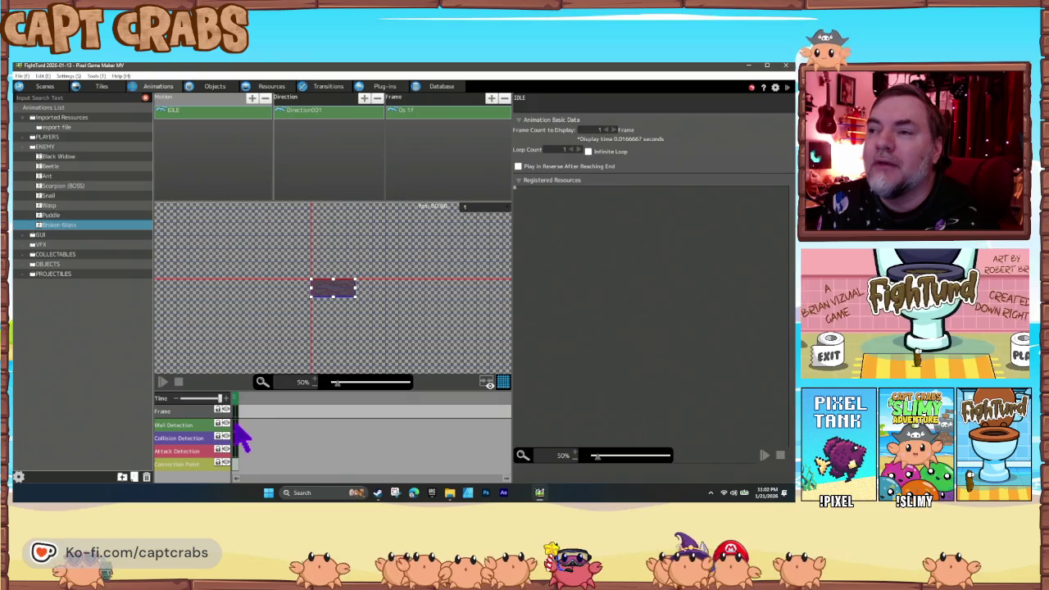
{"action": "left_click", "coordinate": [236, 425]}
{"action": "right_click", "coordinate": [239, 433]}
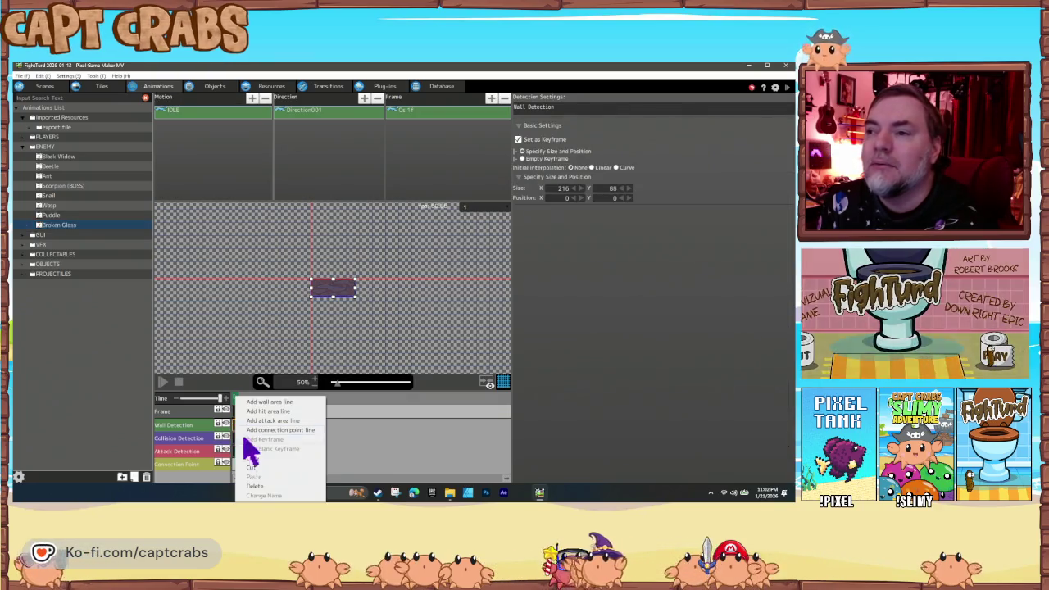
{"action": "left_click", "coordinate": [255, 486]}
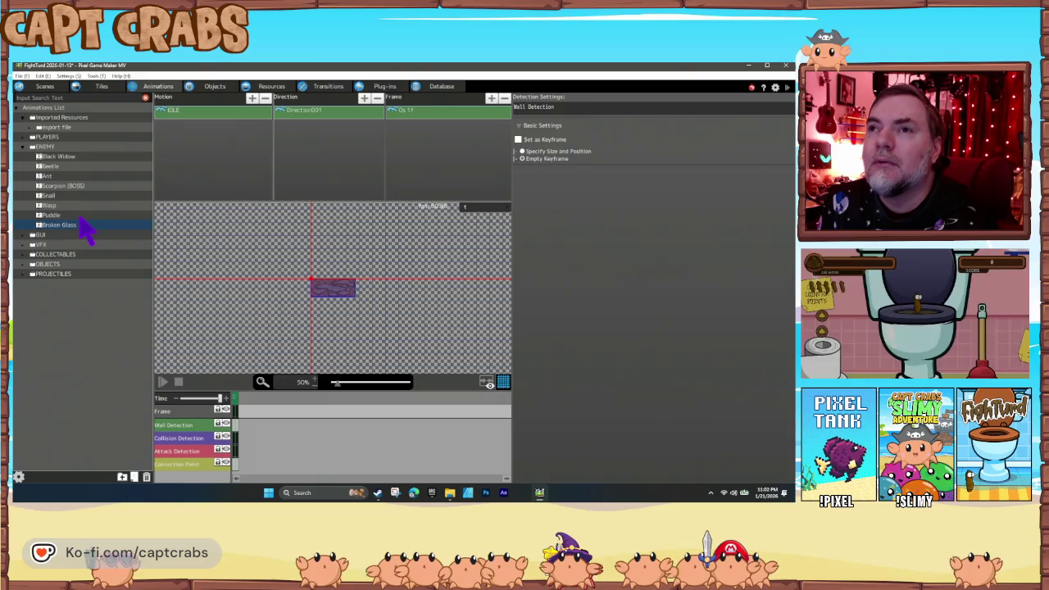
Step: Delete the wall detection keyframe from the Puddle animation as well
{"action": "left_click", "coordinate": [78, 215]}
{"action": "left_click", "coordinate": [237, 425]}
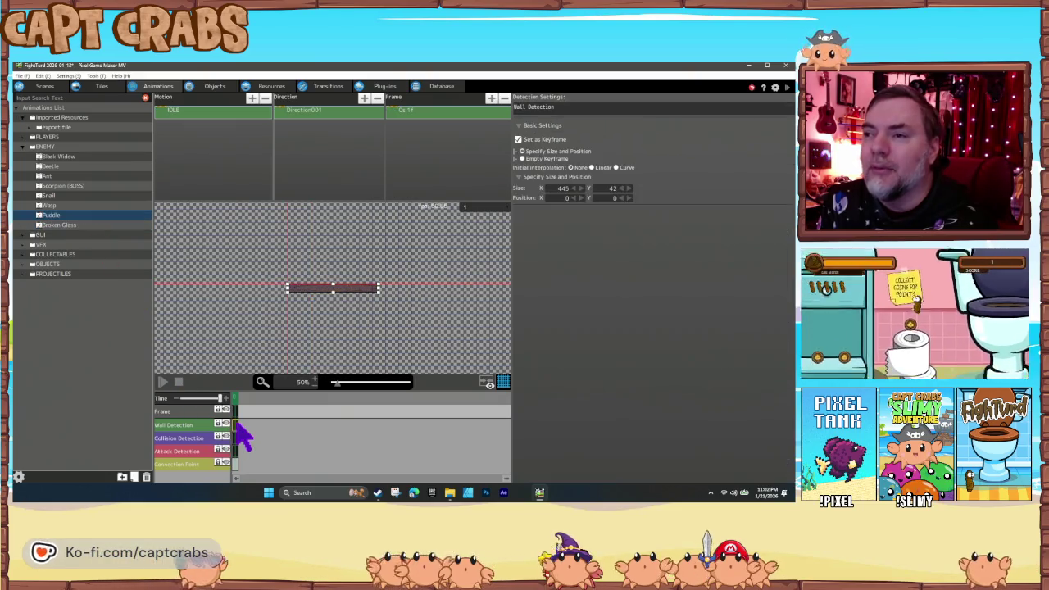
{"action": "right_click", "coordinate": [239, 434]}
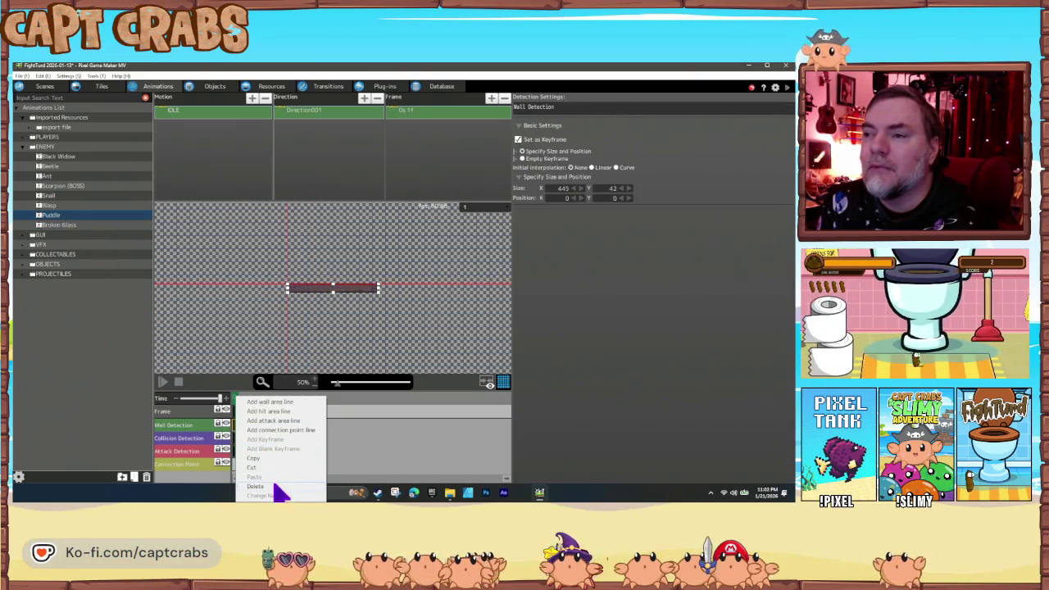
{"action": "left_click", "coordinate": [255, 486]}
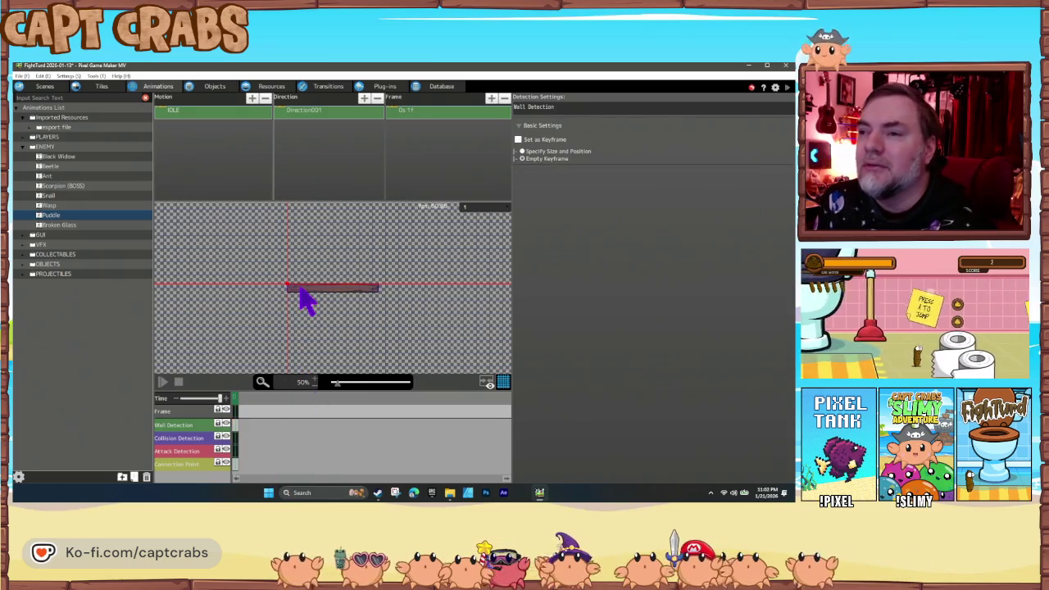
{"action": "left_click", "coordinate": [215, 87]}
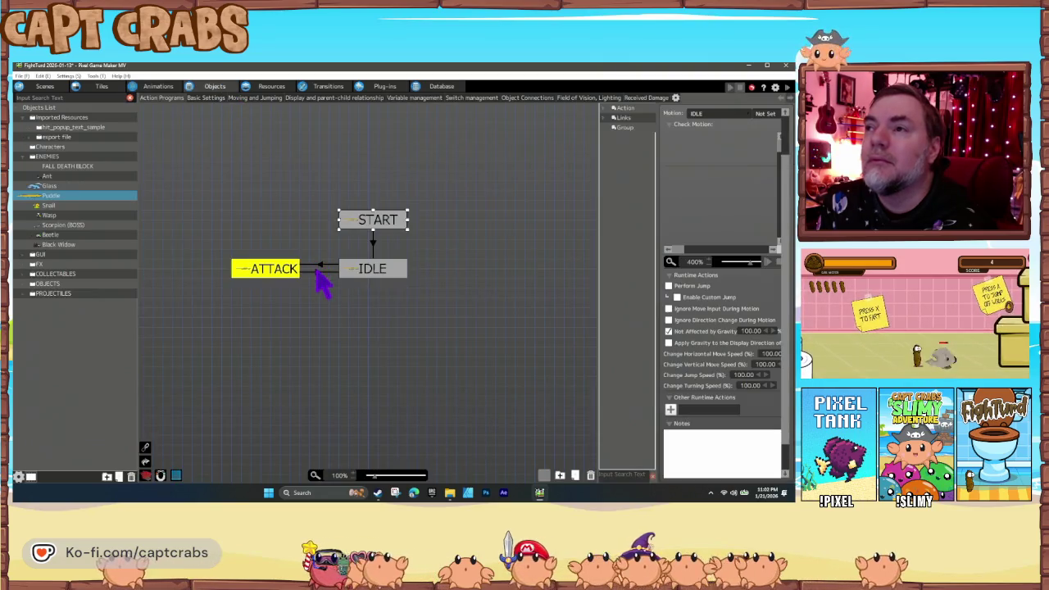
Step: Replace Puddle's IDLE→ATTACK wall condition with collision-detection contact with the Player Group
{"action": "left_click", "coordinate": [322, 269]}
{"action": "double_click", "coordinate": [691, 262]}
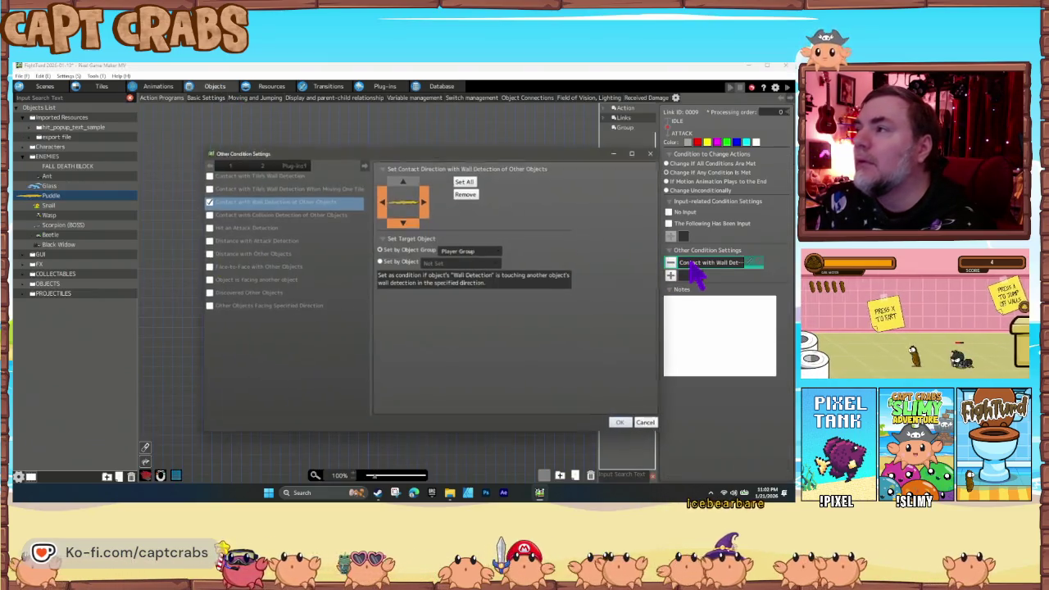
{"action": "left_click", "coordinate": [652, 424]}
{"action": "left_click", "coordinate": [670, 263]}
{"action": "left_click", "coordinate": [671, 263]}
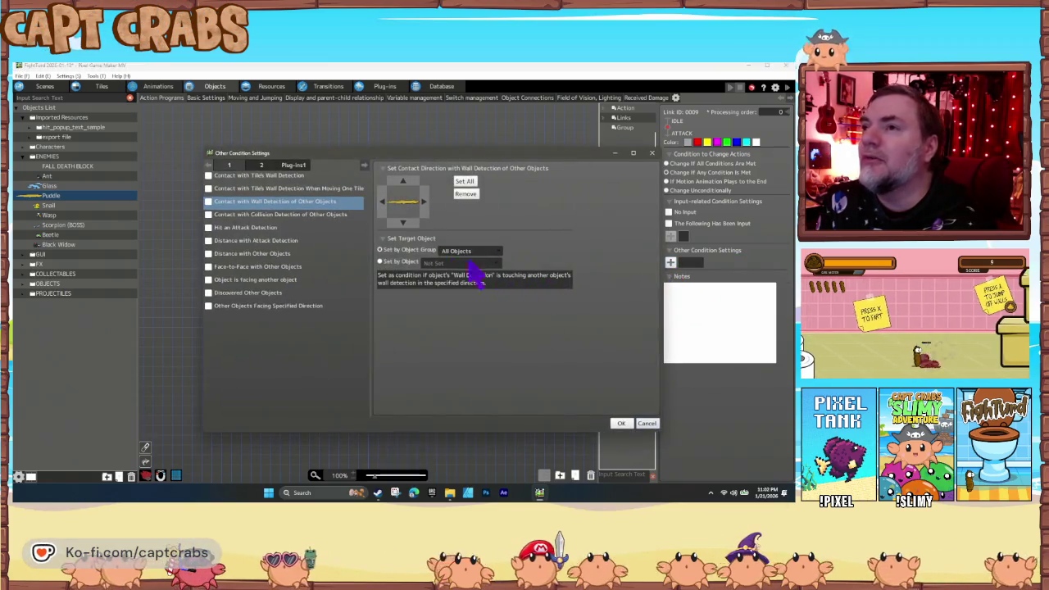
{"action": "left_click", "coordinate": [209, 214]}
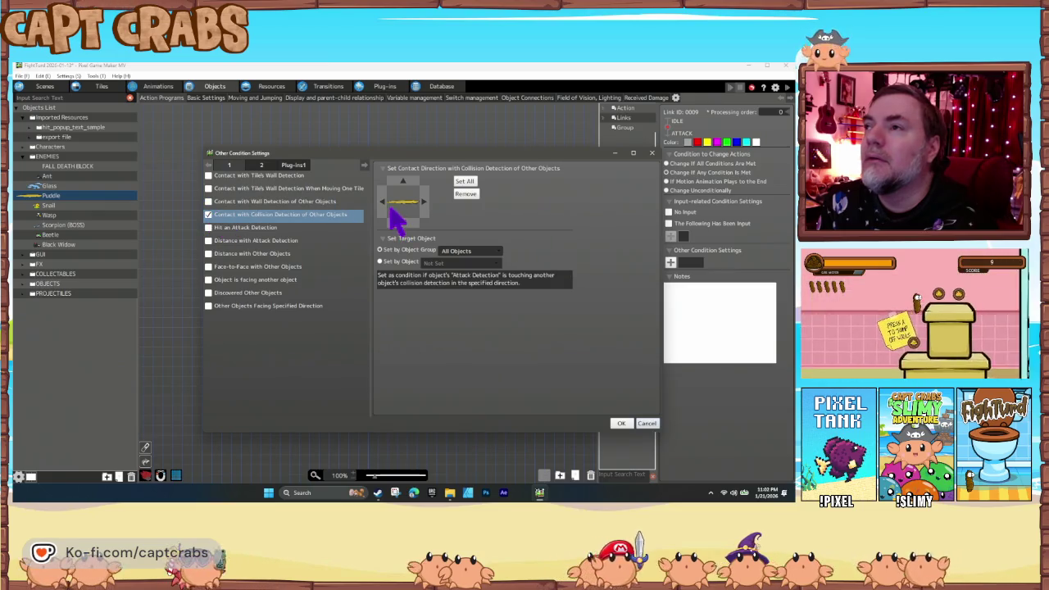
{"action": "left_click", "coordinate": [449, 253]}
{"action": "left_click", "coordinate": [473, 285]}
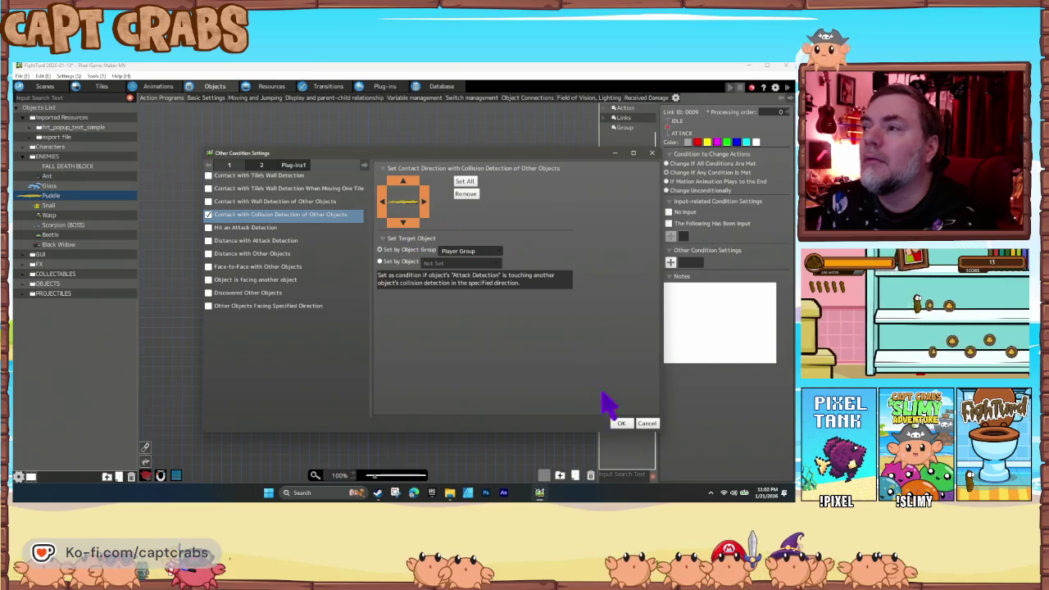
{"action": "left_click", "coordinate": [619, 423]}
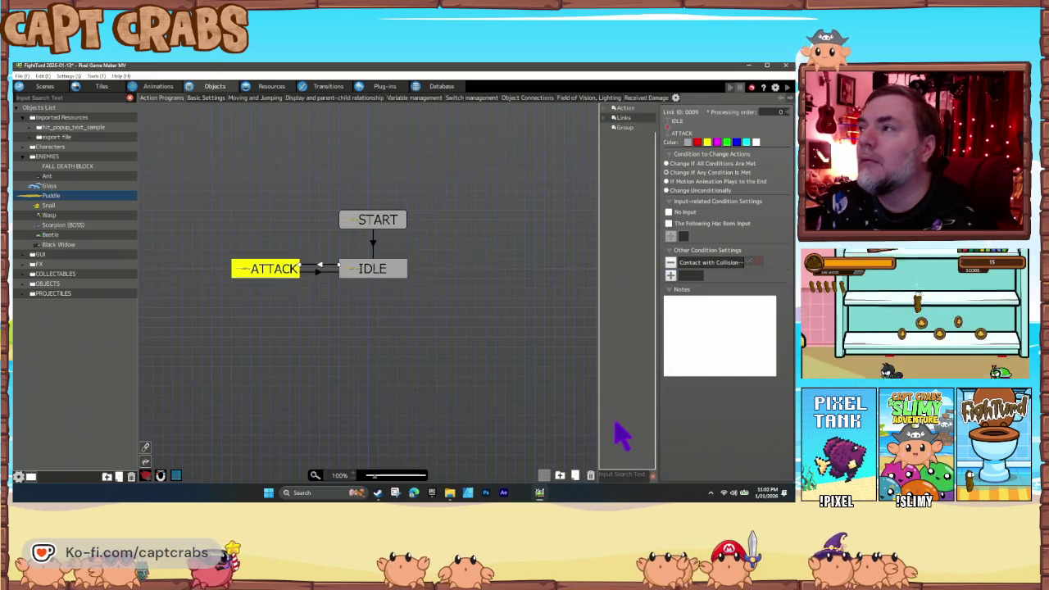
Step: Remove the existing Attack Settings action from the ATTACK state
{"action": "left_click", "coordinate": [299, 276]}
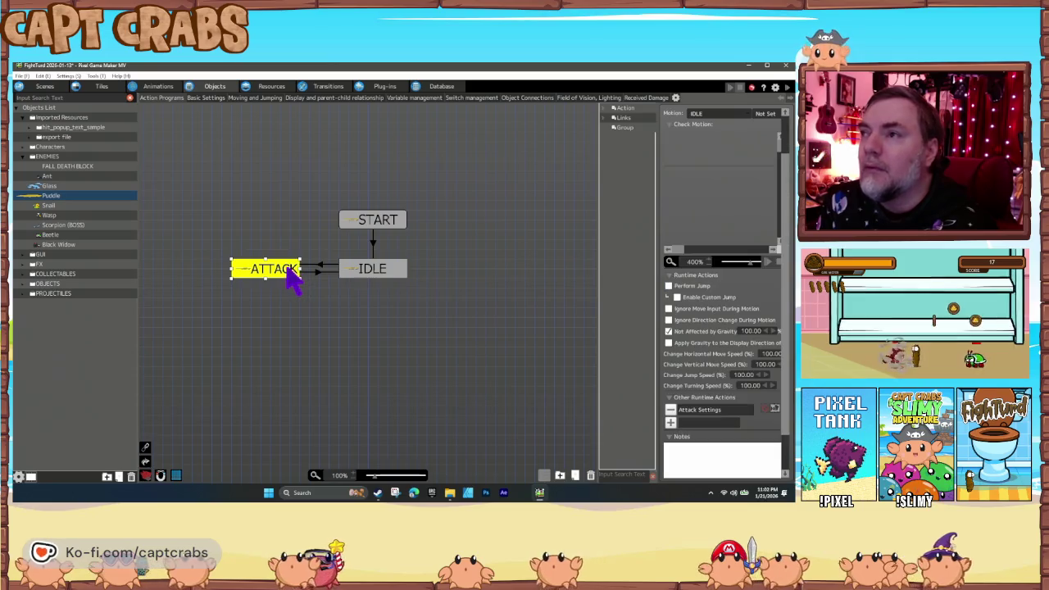
{"action": "double_click", "coordinate": [710, 411]}
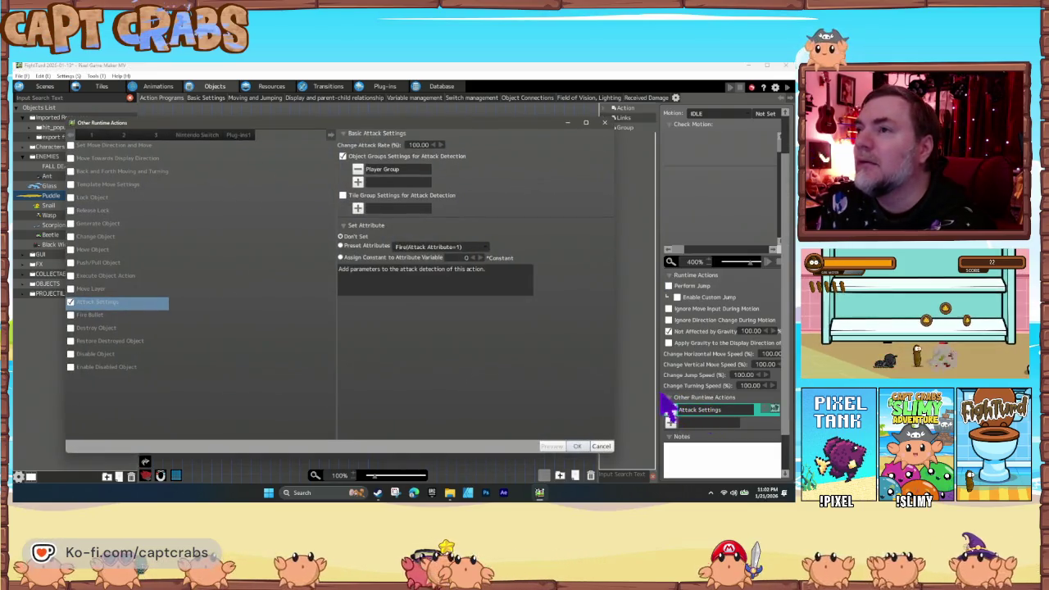
{"action": "left_click", "coordinate": [601, 446]}
{"action": "left_click", "coordinate": [670, 410]}
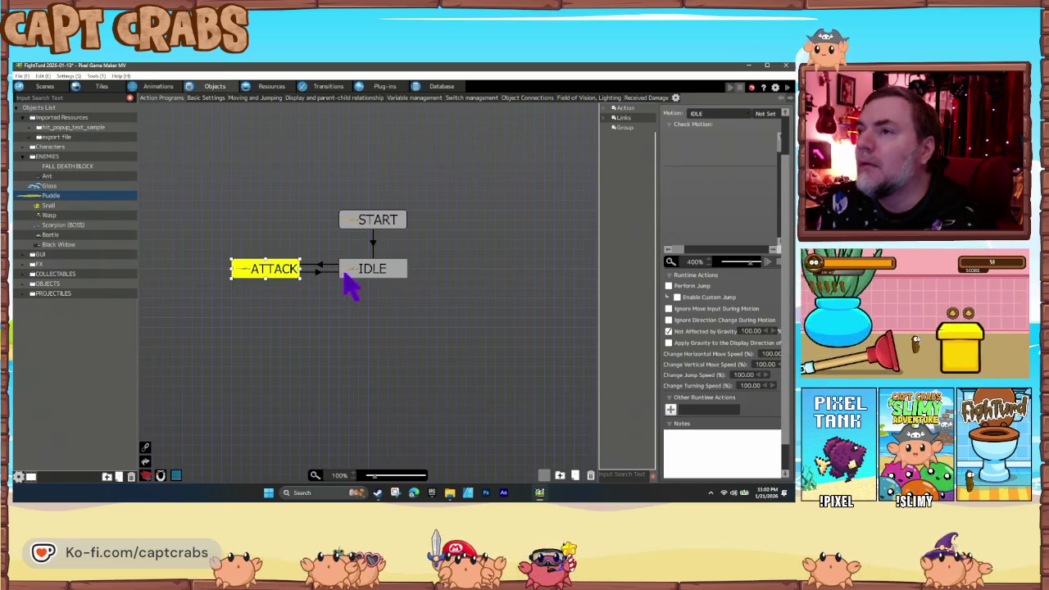
Step: Add a new Attack Settings action to ATTACK targeting the Player Group
{"action": "left_click", "coordinate": [359, 276]}
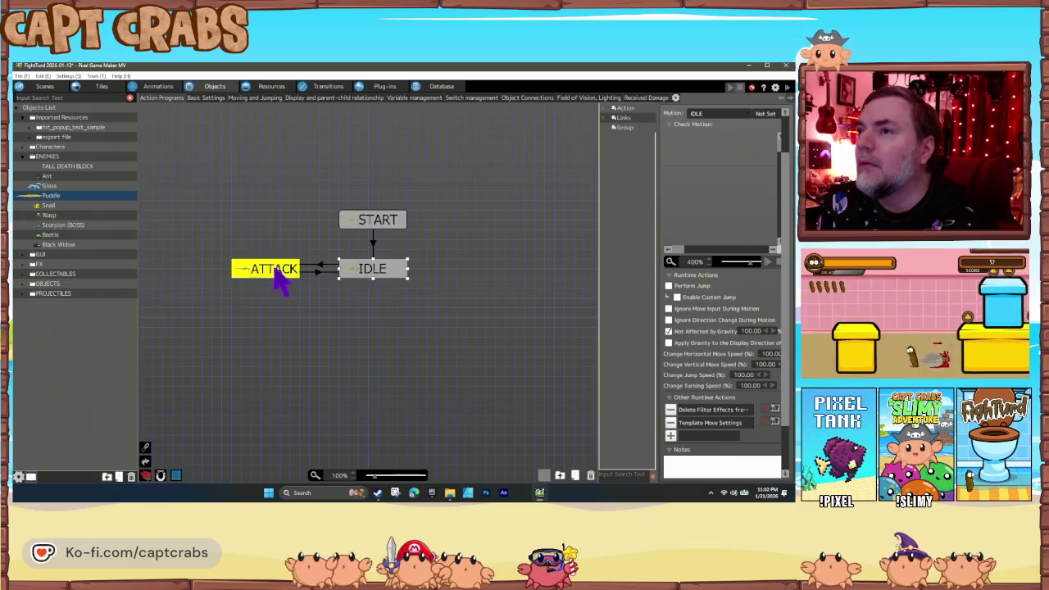
{"action": "left_click", "coordinate": [279, 275]}
{"action": "left_click", "coordinate": [669, 409]}
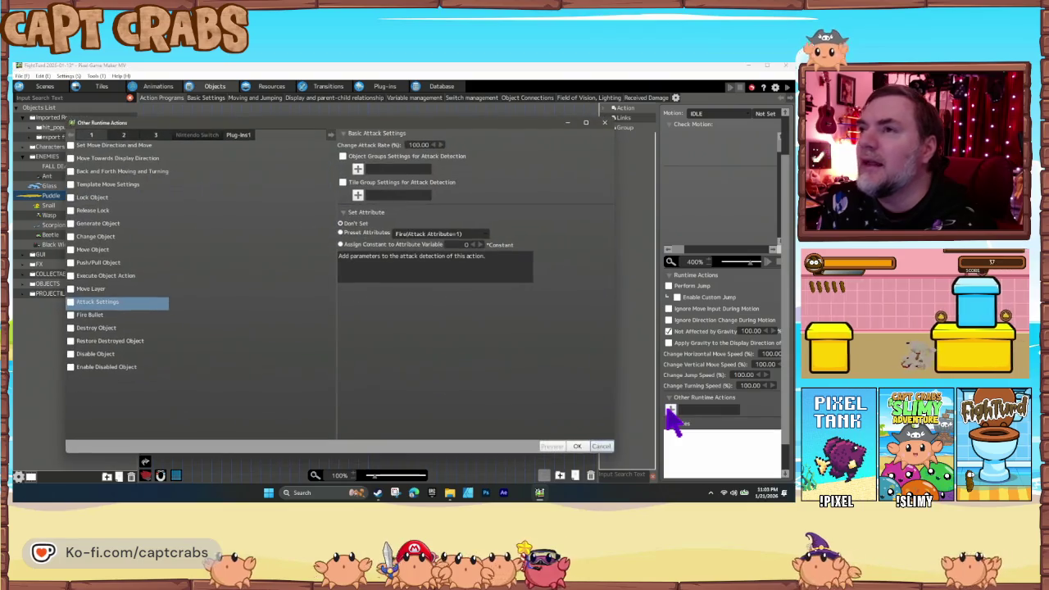
{"action": "left_click", "coordinate": [71, 303]}
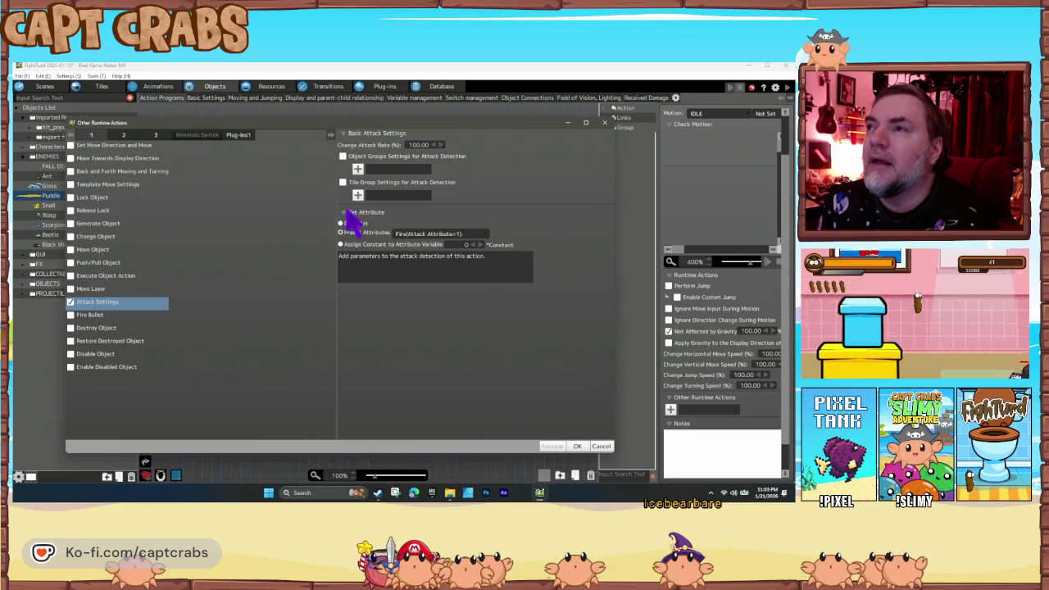
{"action": "left_click", "coordinate": [357, 170]}
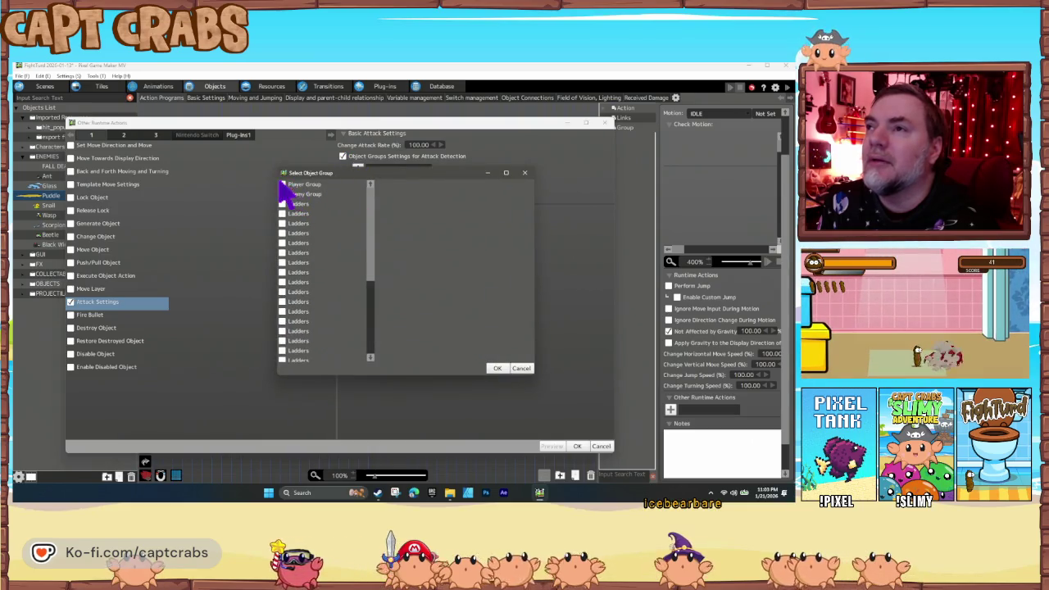
{"action": "left_click", "coordinate": [499, 370]}
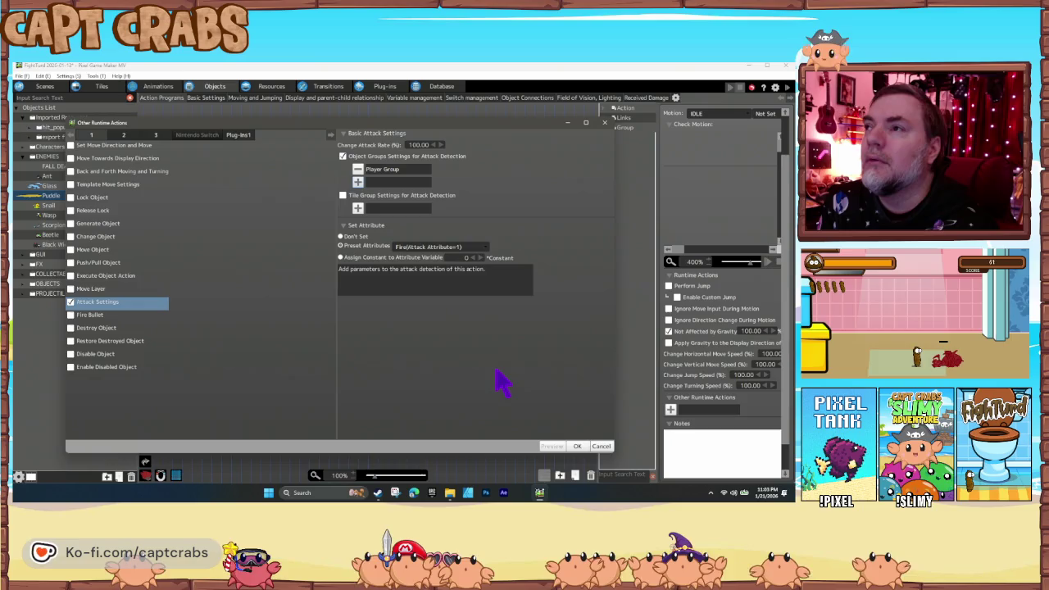
{"action": "left_click", "coordinate": [577, 446]}
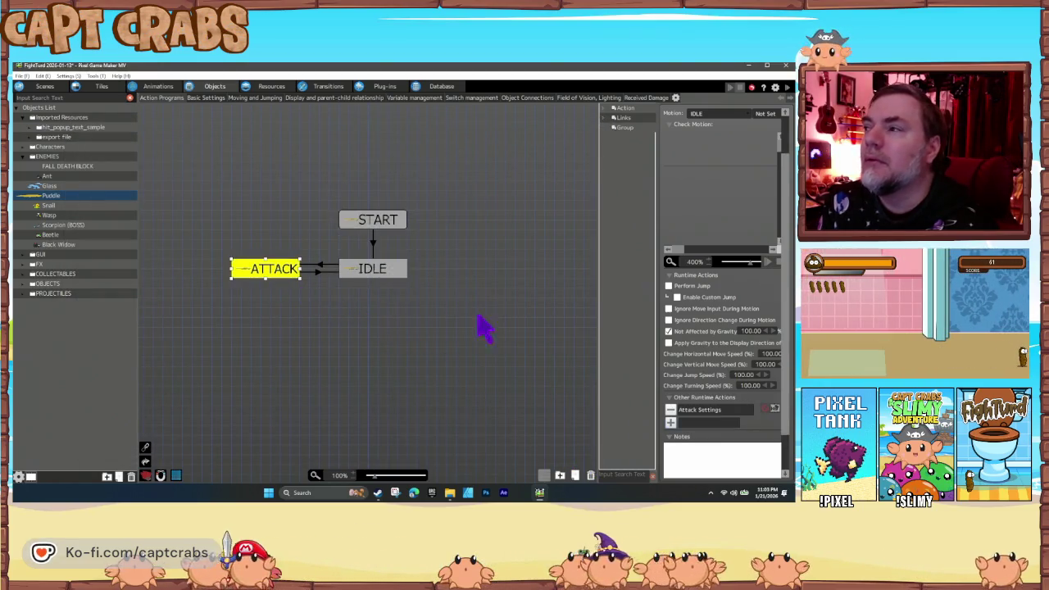
{"action": "left_click", "coordinate": [696, 412]}
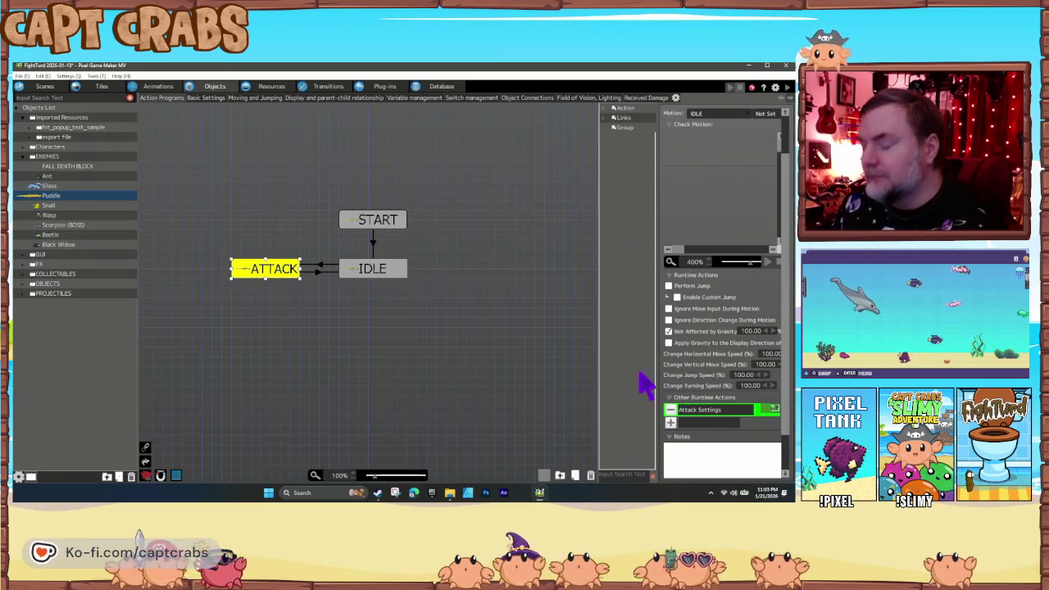
{"action": "left_click", "coordinate": [68, 186]}
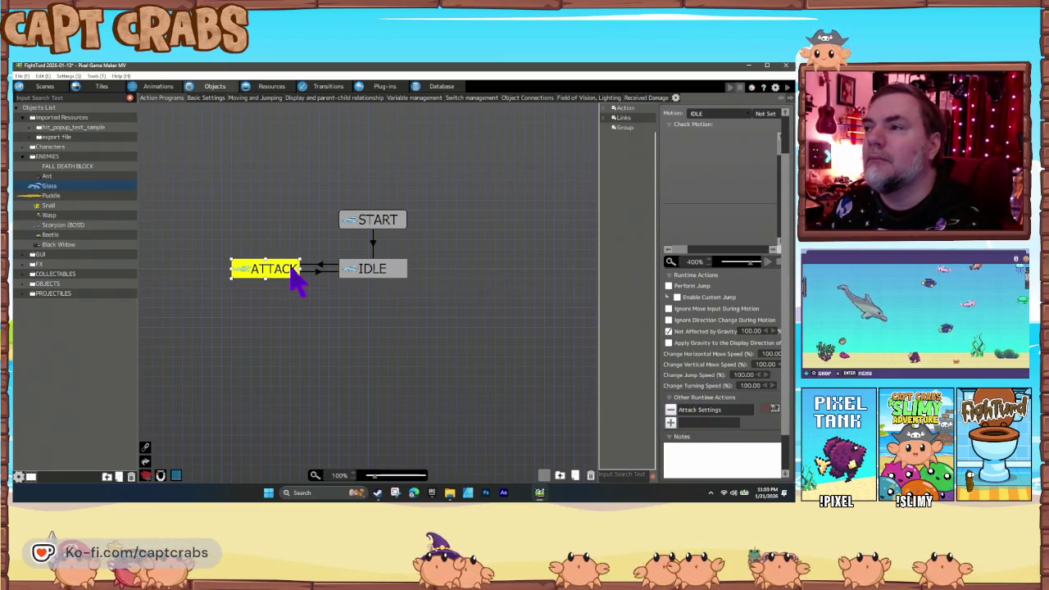
Step: Set Glass's IDLE→ATTACK link to left/bottom collision contact with the Player Group, then save
{"action": "left_click", "coordinate": [671, 409]}
{"action": "key", "text": "ctrl+z"}
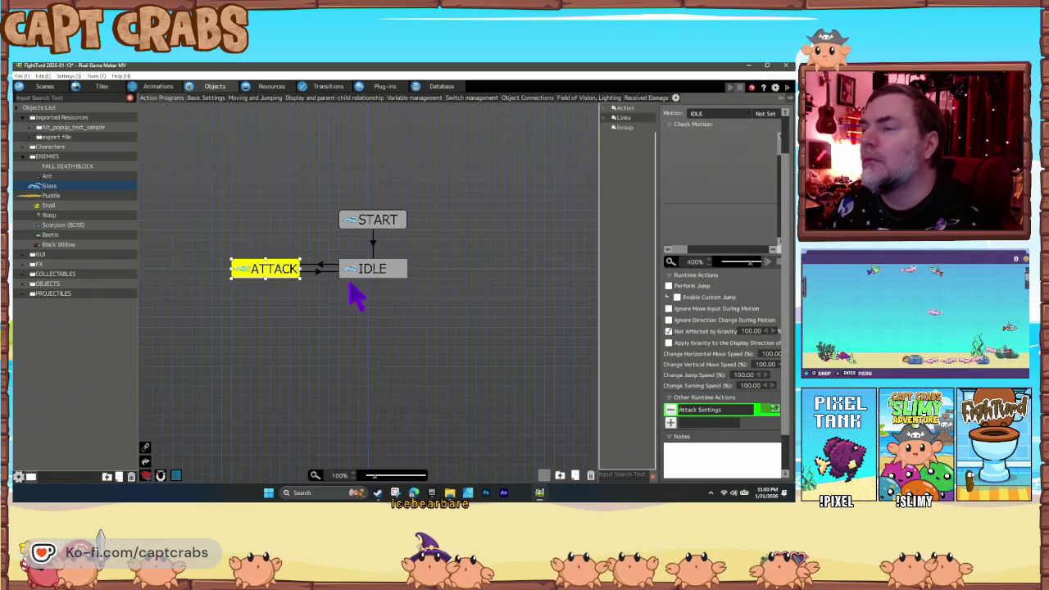
{"action": "left_click", "coordinate": [324, 268]}
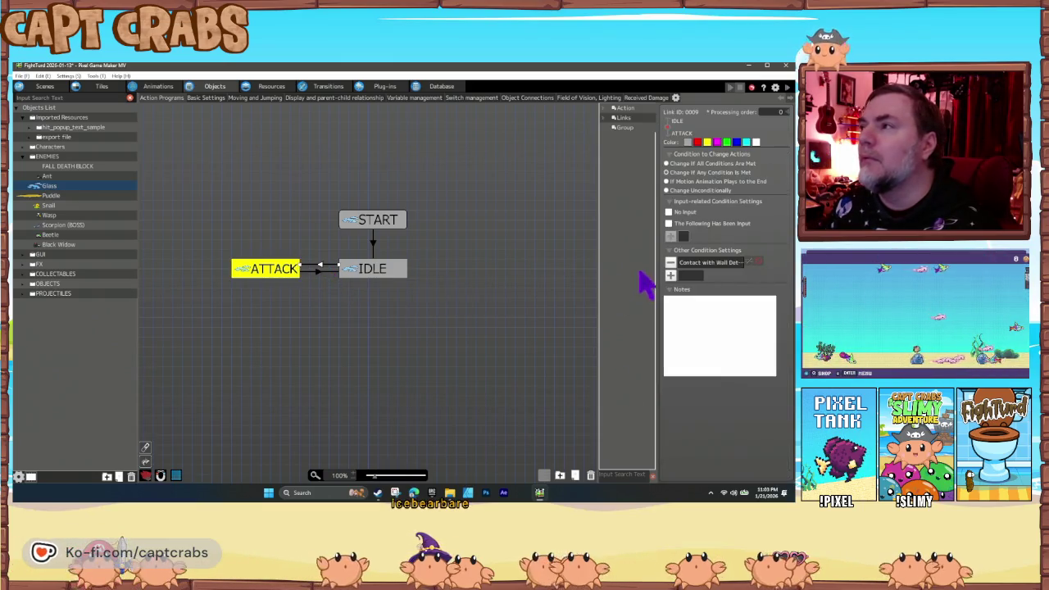
{"action": "double_click", "coordinate": [672, 267]}
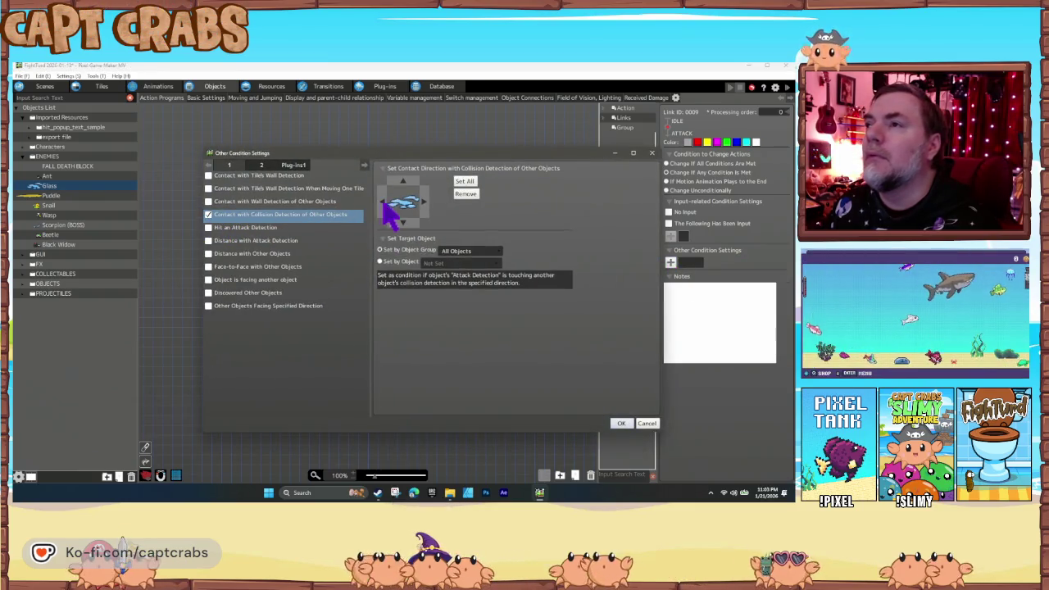
{"action": "left_click", "coordinate": [382, 203]}
{"action": "left_click", "coordinate": [406, 223]}
{"action": "left_click", "coordinate": [464, 251]}
{"action": "left_click", "coordinate": [474, 274]}
{"action": "left_click", "coordinate": [621, 423]}
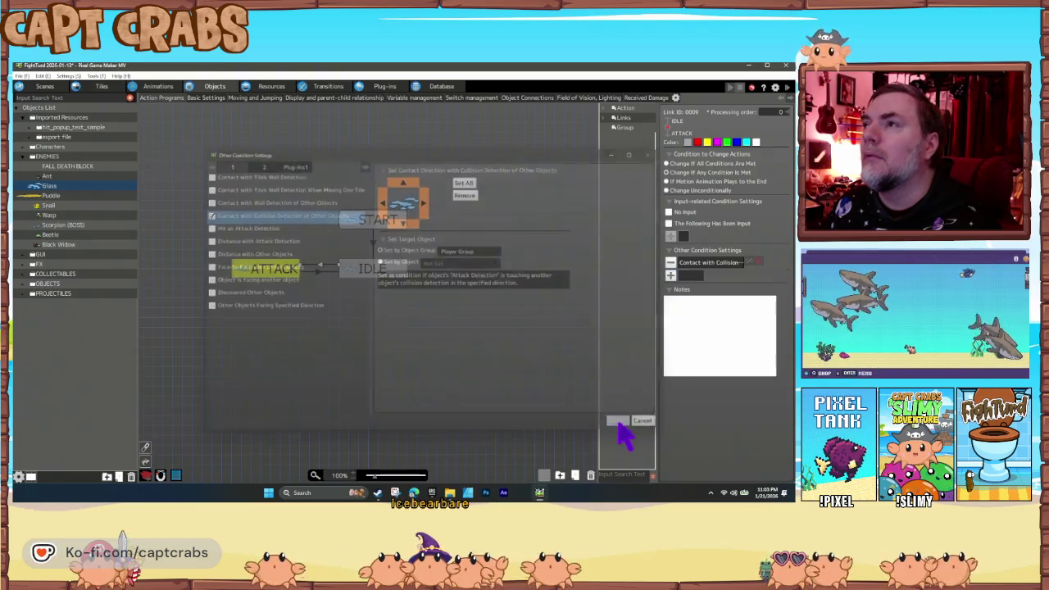
{"action": "key", "text": "ctrl+s"}
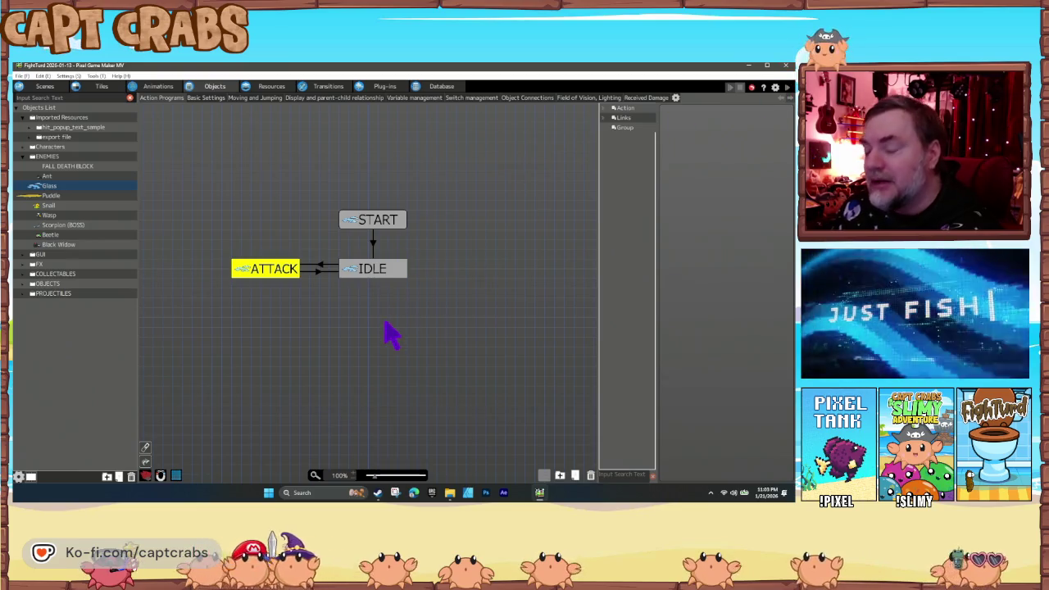
{"action": "key", "text": "F5"}
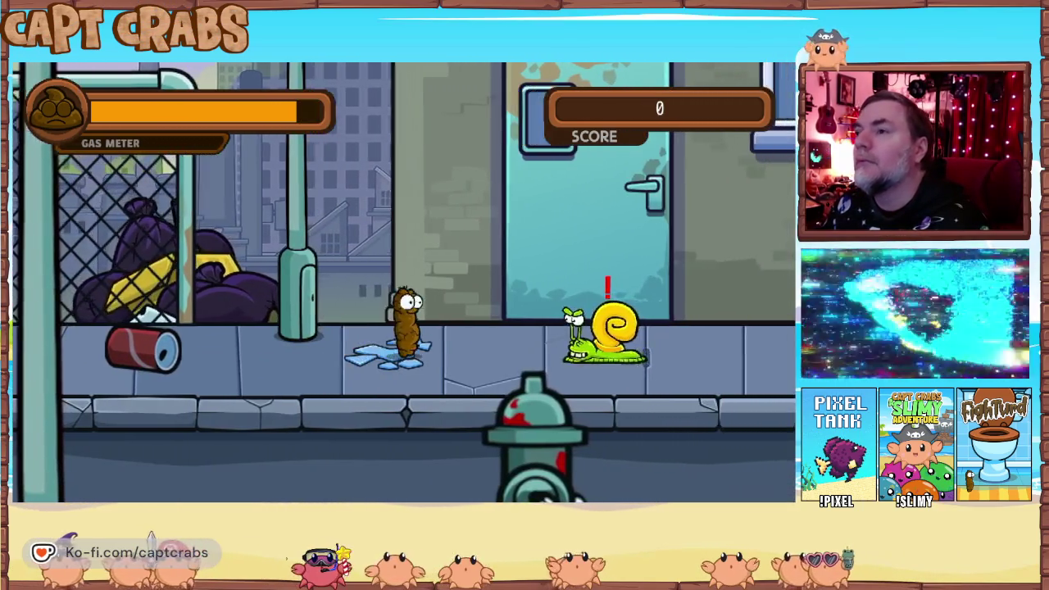
{"action": "key", "text": "Right"}
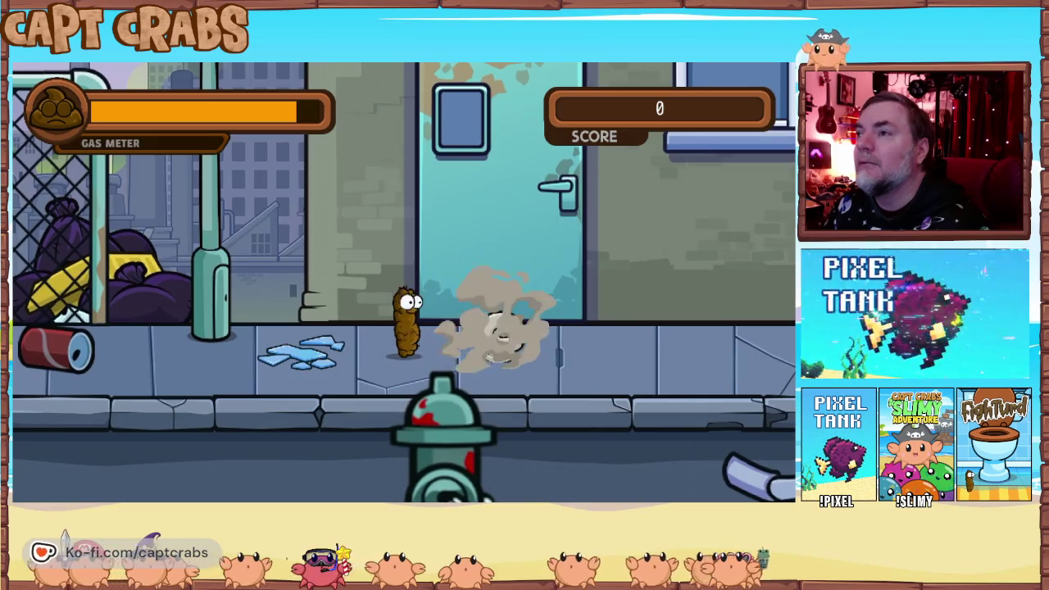
{"action": "key", "text": "Left"}
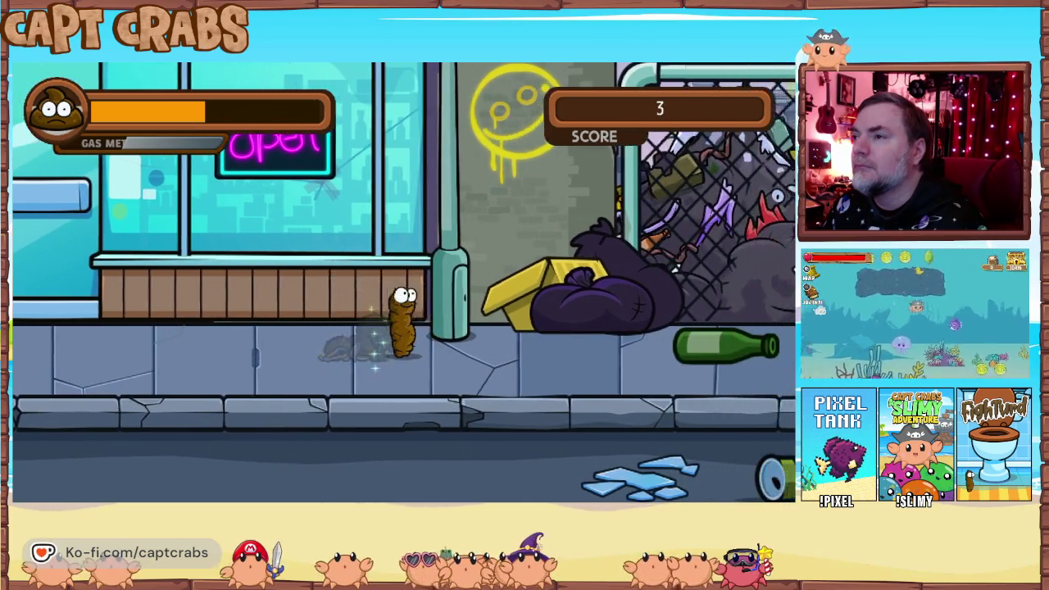
{"action": "key", "text": "Right"}
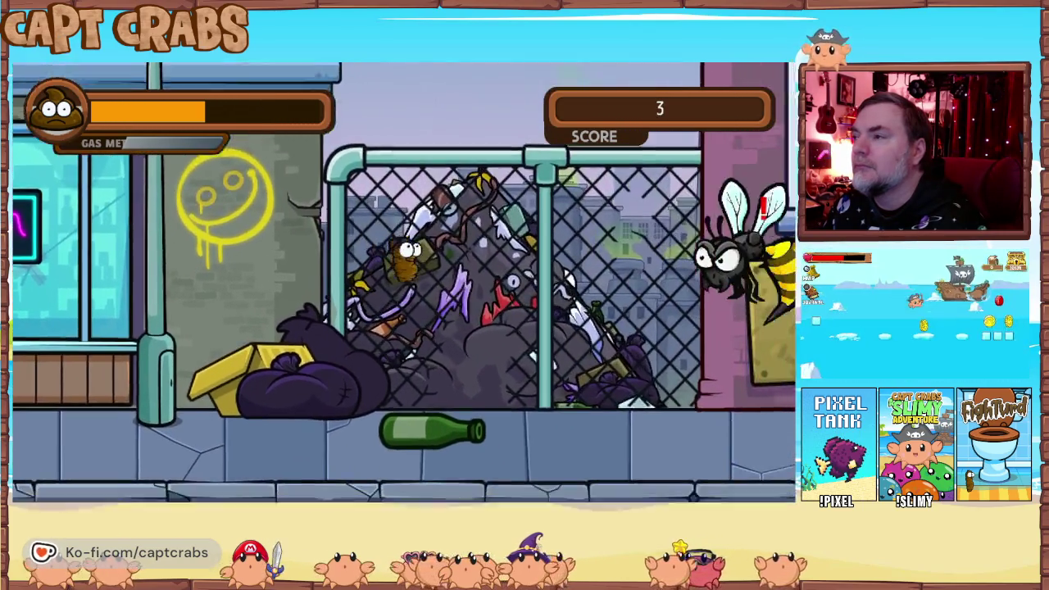
{"action": "key", "text": "Right"}
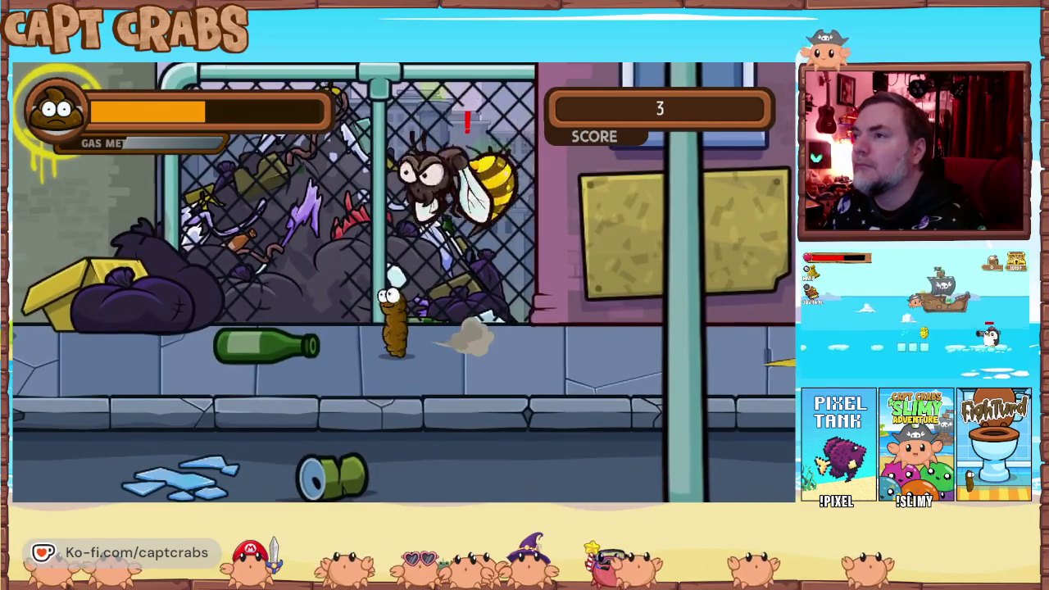
{"action": "key", "text": "space"}
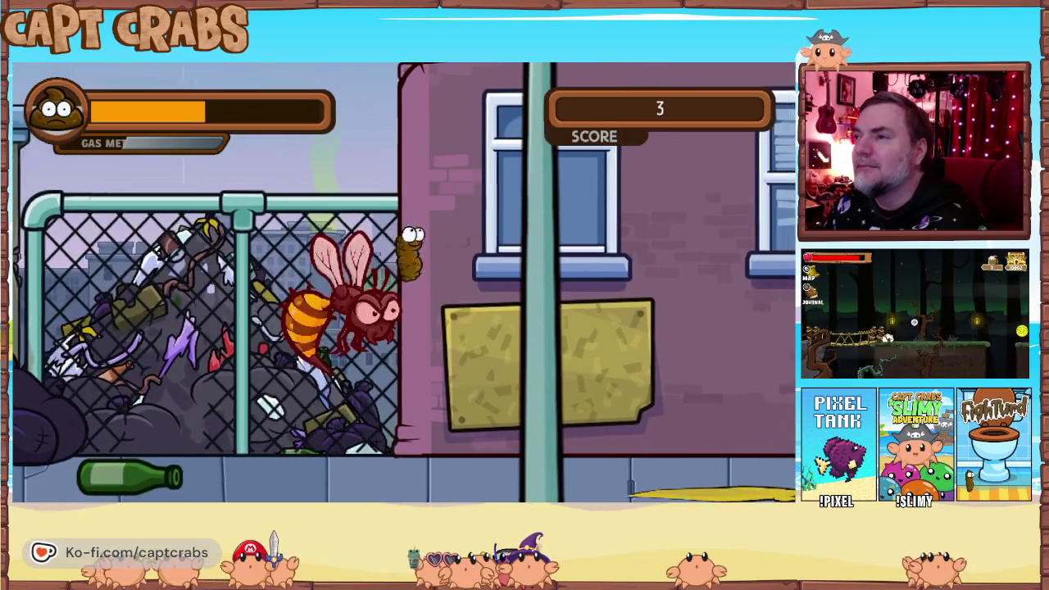
{"action": "key", "text": "Right"}
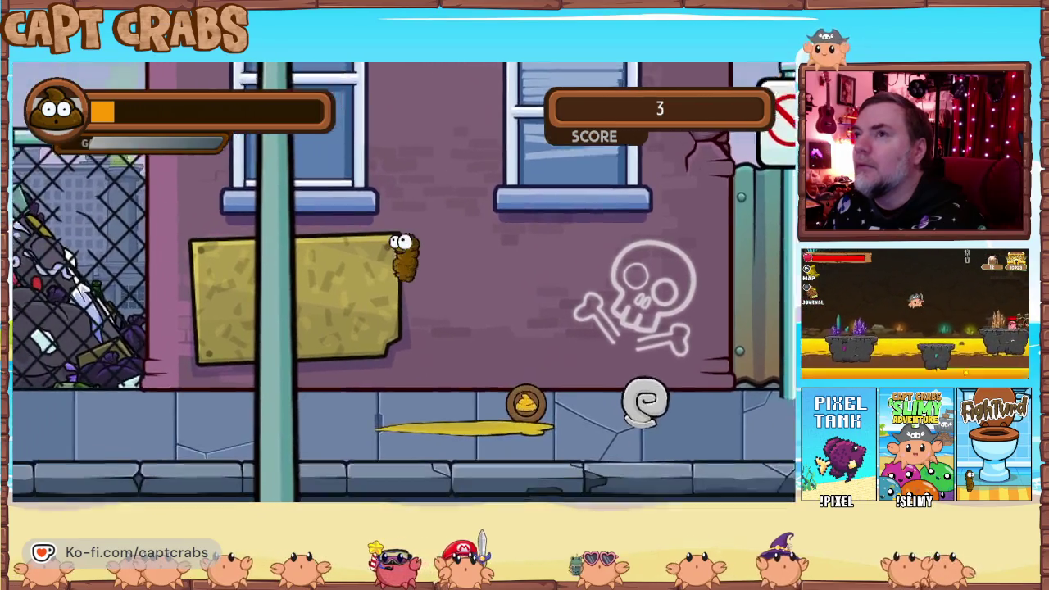
{"action": "key", "text": "Right"}
{"action": "key", "text": "Up"}
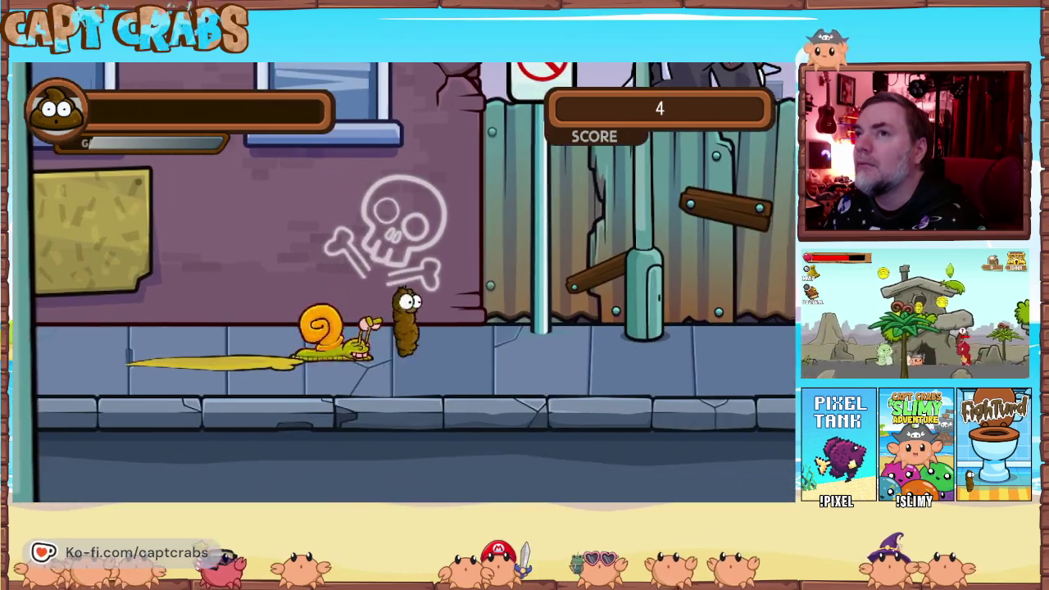
{"action": "key", "text": "Left"}
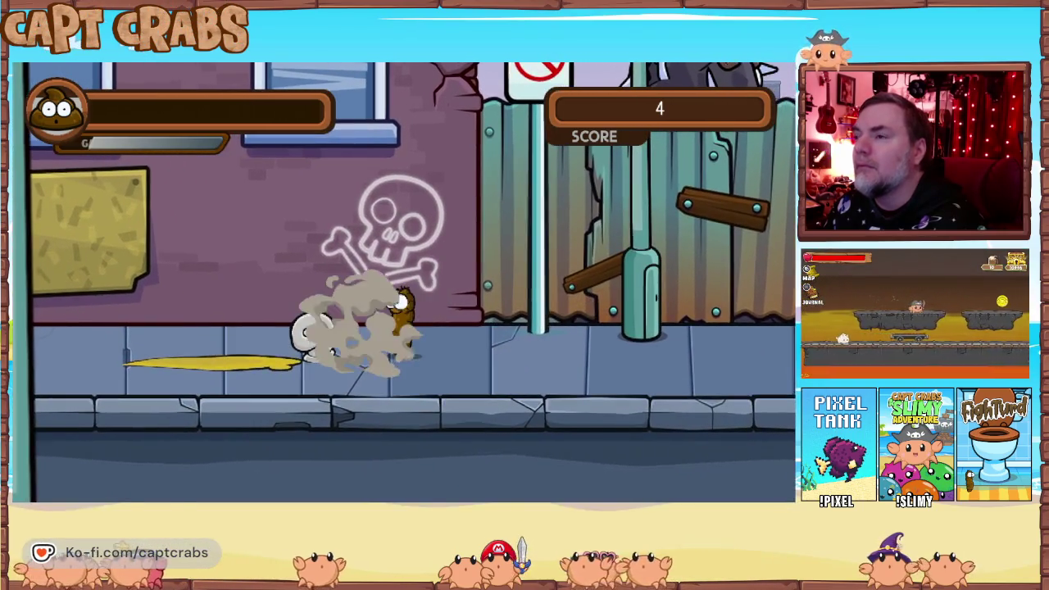
{"action": "key", "text": "Escape"}
{"action": "key", "text": "Down"}
{"action": "key", "text": "Down"}
{"action": "key", "text": "Down"}
{"action": "key", "text": "Down"}
{"action": "key", "text": "Return"}
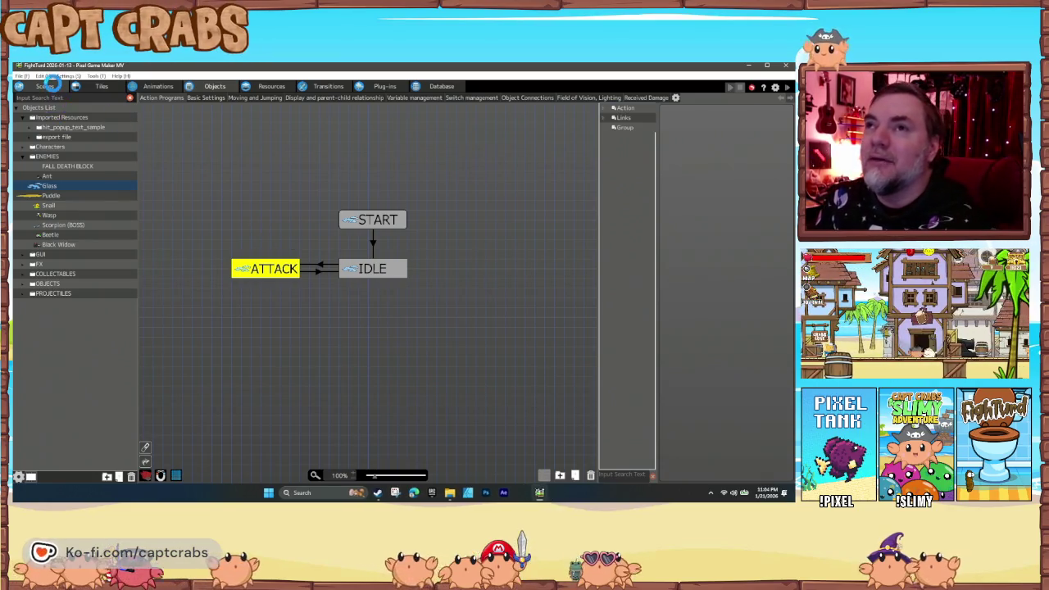
Step: Pick Healing Donut from COLLECTABLES and place it near the dumpster at 6880, 772
{"action": "left_click", "coordinate": [49, 86]}
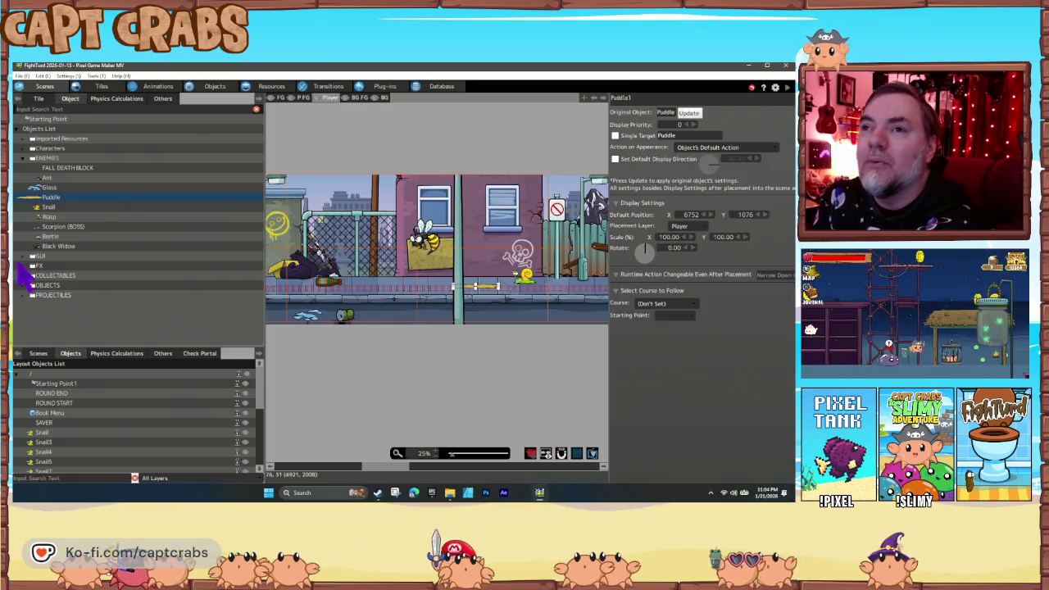
{"action": "left_click", "coordinate": [24, 275]}
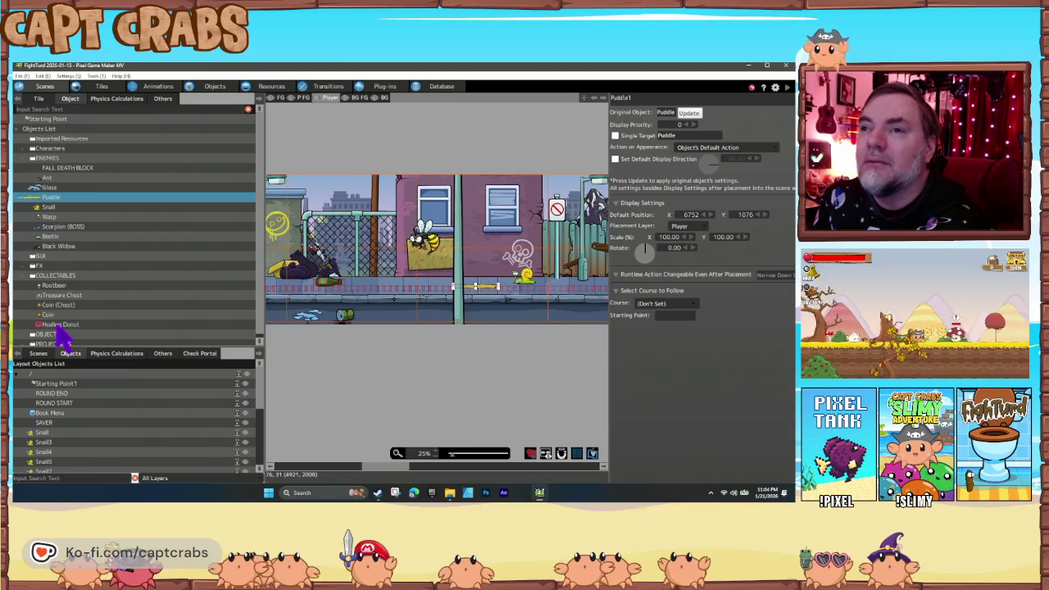
{"action": "left_click", "coordinate": [59, 324]}
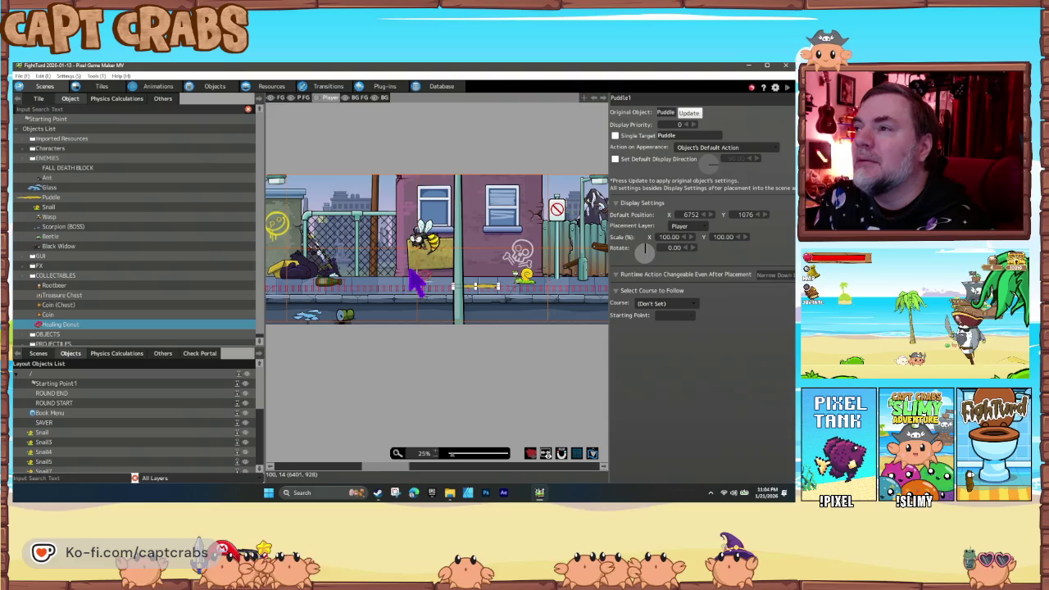
{"action": "scroll", "coordinate": [351, 276], "scroll_direction": "right", "scroll_amount": 3}
{"action": "scroll", "coordinate": [480, 287], "scroll_direction": "right", "scroll_amount": 10}
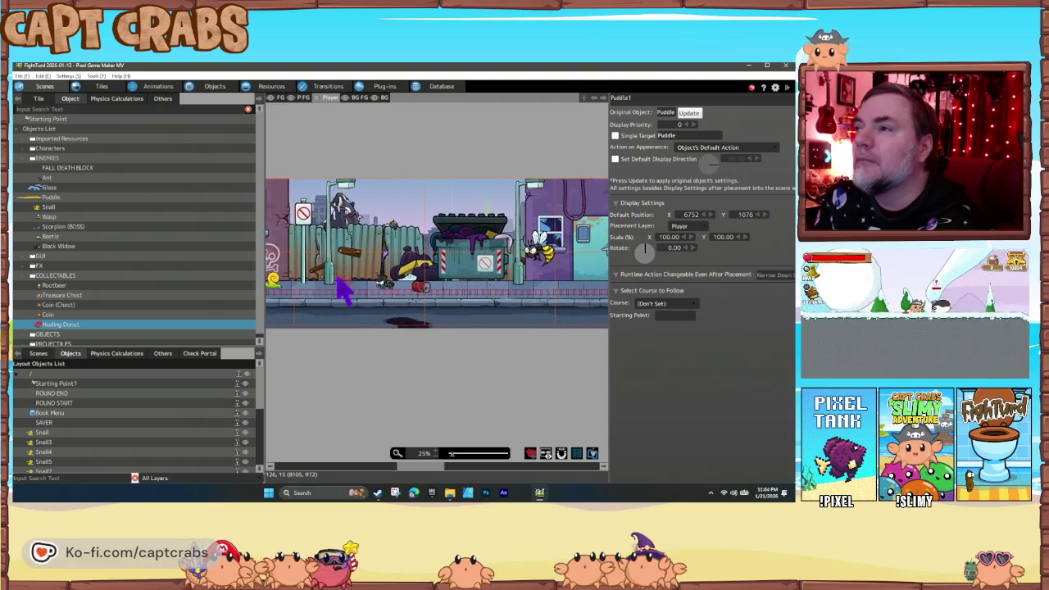
{"action": "scroll", "coordinate": [435, 307], "scroll_direction": "right", "scroll_amount": 10}
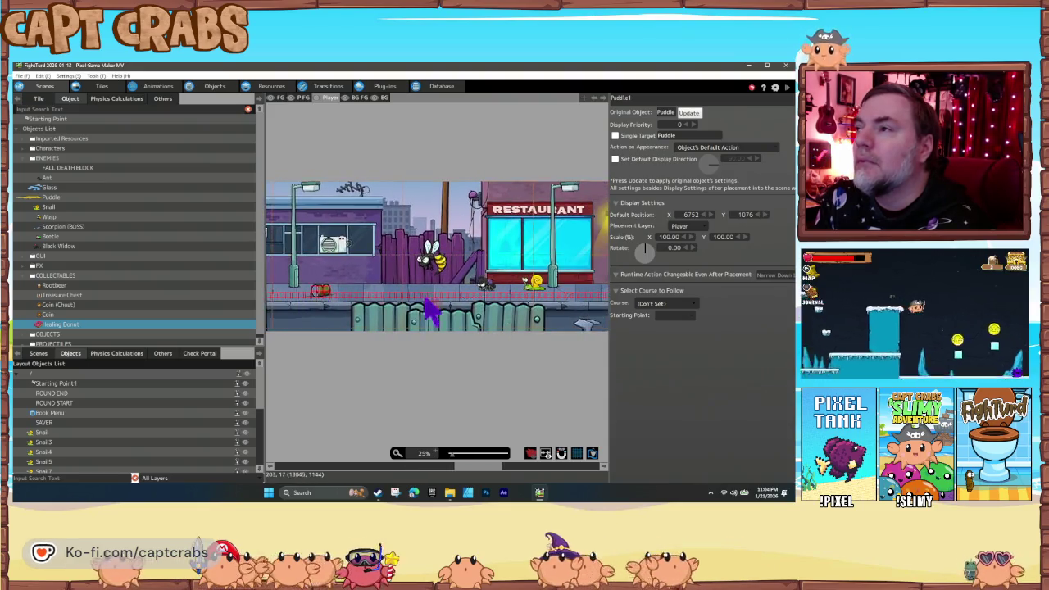
{"action": "scroll", "coordinate": [336, 319], "scroll_direction": "right", "scroll_amount": 6}
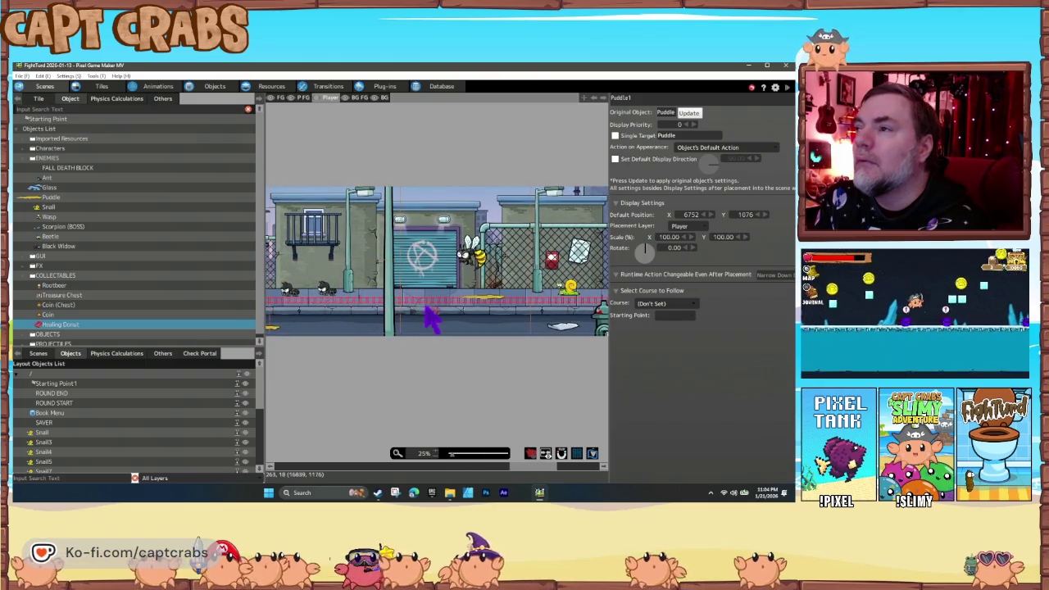
{"action": "scroll", "coordinate": [438, 313], "scroll_direction": "left", "scroll_amount": 10}
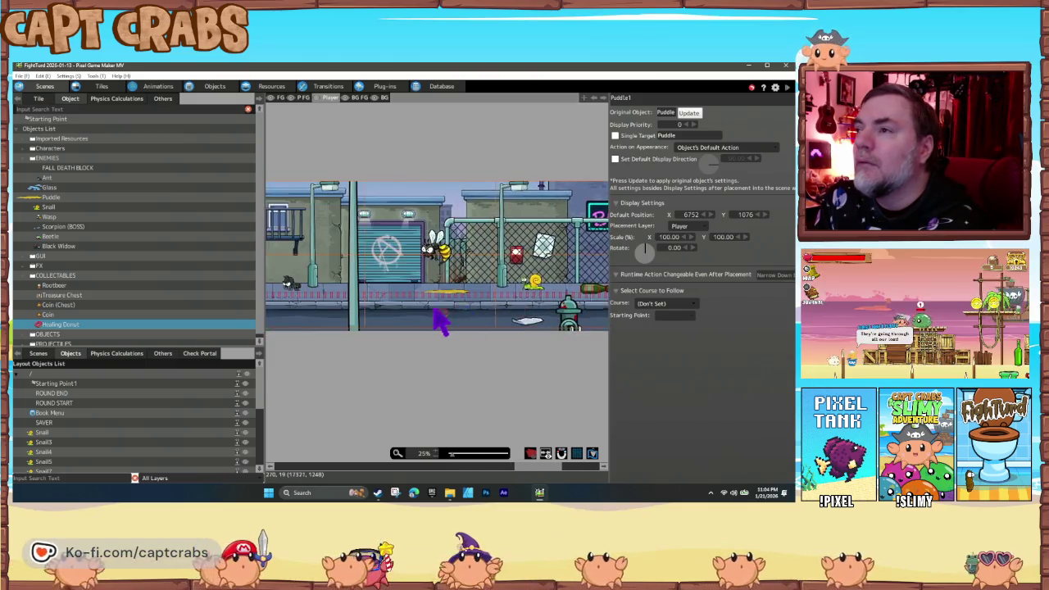
{"action": "scroll", "coordinate": [517, 313], "scroll_direction": "left", "scroll_amount": 15}
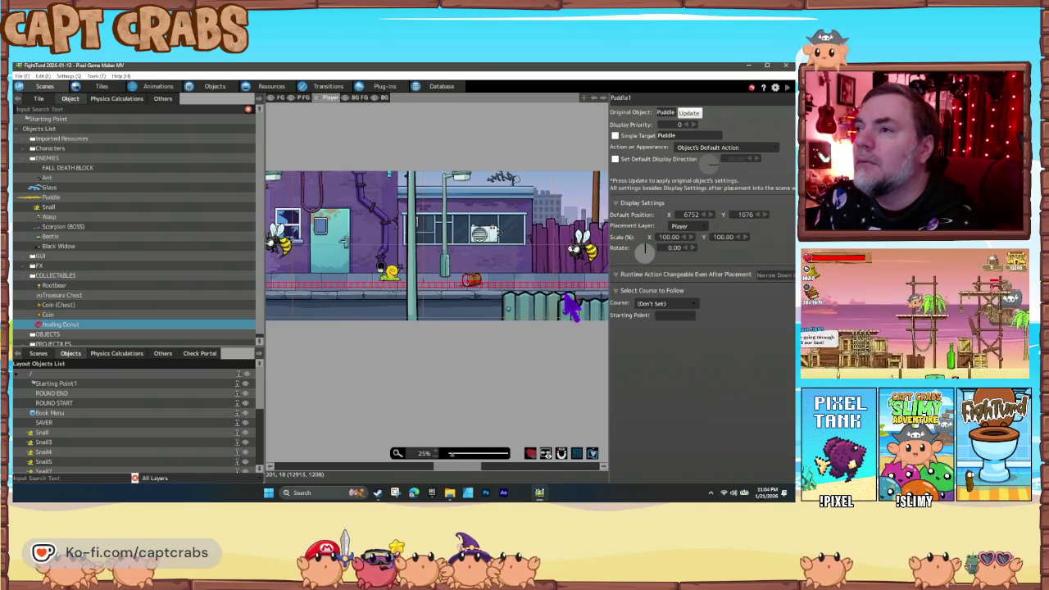
{"action": "scroll", "coordinate": [434, 304], "scroll_direction": "left", "scroll_amount": 2}
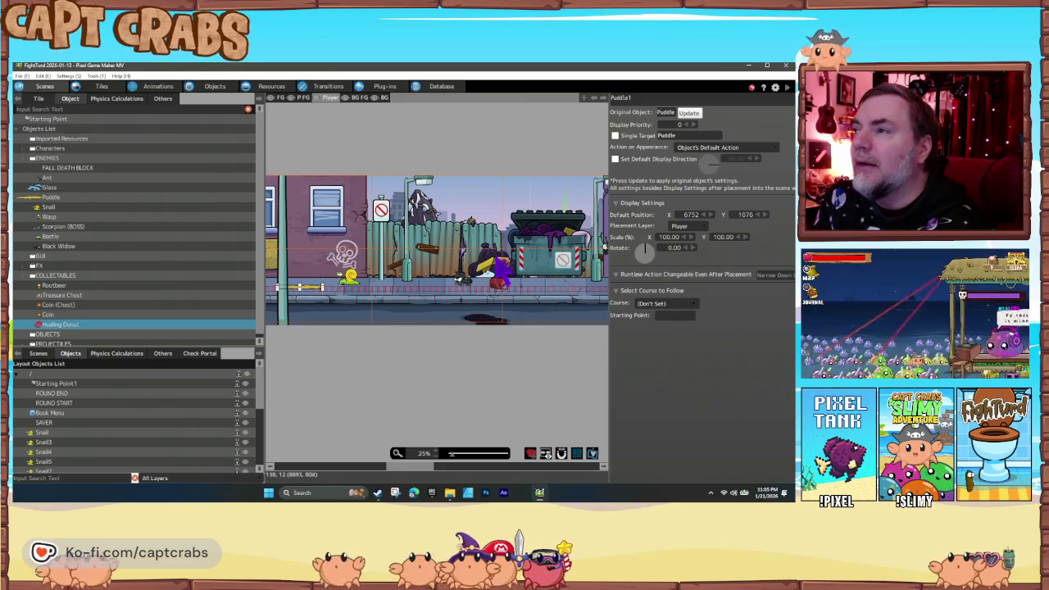
{"action": "left_click", "coordinate": [502, 262]}
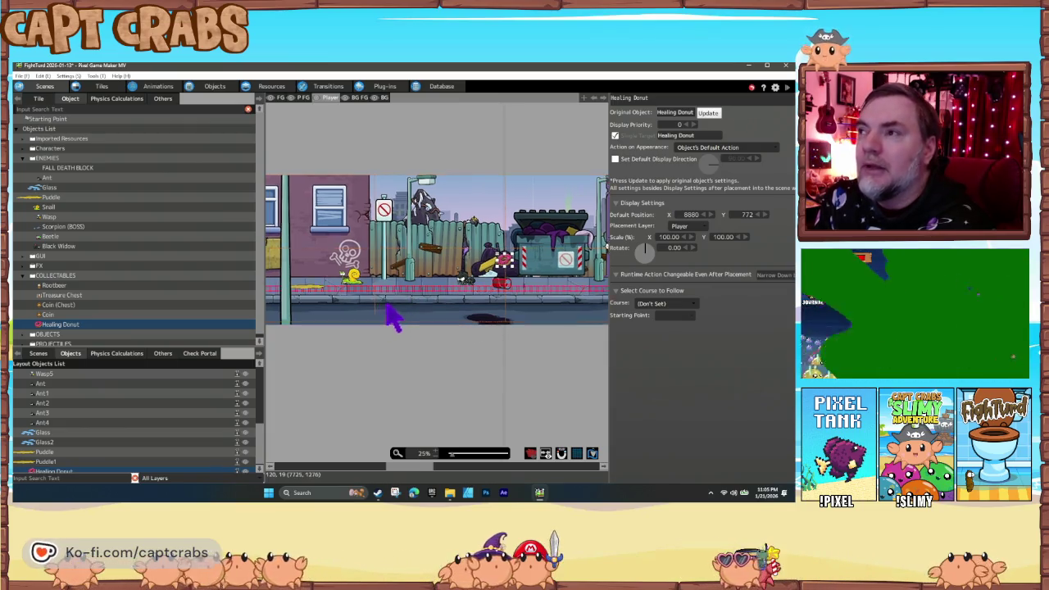
Step: Scroll the street scene to review the donut placement, then switch to the Tiles editor
{"action": "scroll", "coordinate": [417, 304], "scroll_direction": "left", "scroll_amount": 3}
{"action": "scroll", "coordinate": [410, 305], "scroll_direction": "left", "scroll_amount": 6}
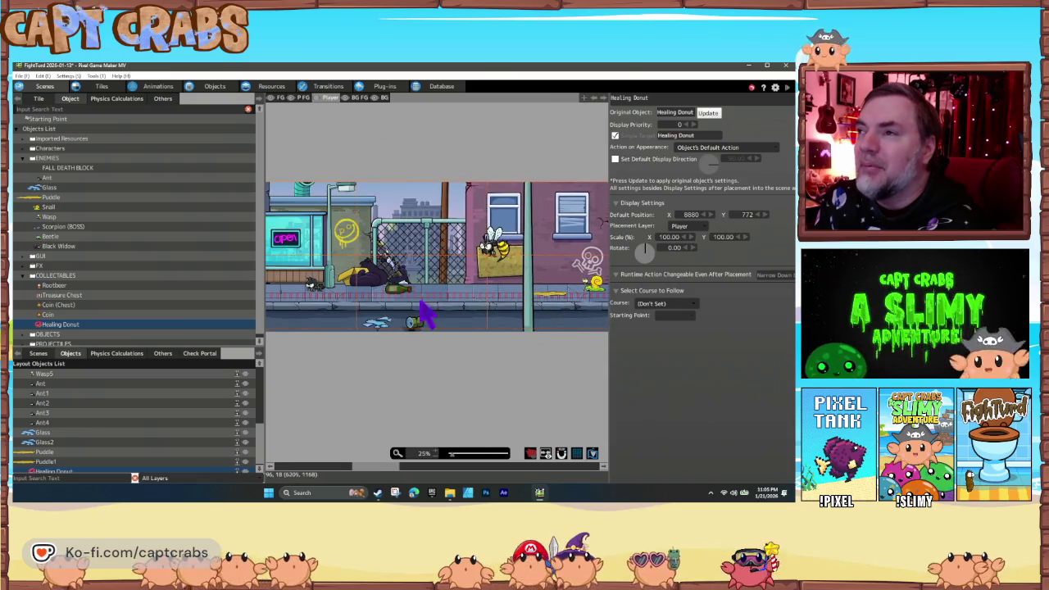
{"action": "scroll", "coordinate": [496, 310], "scroll_direction": "left", "scroll_amount": 14}
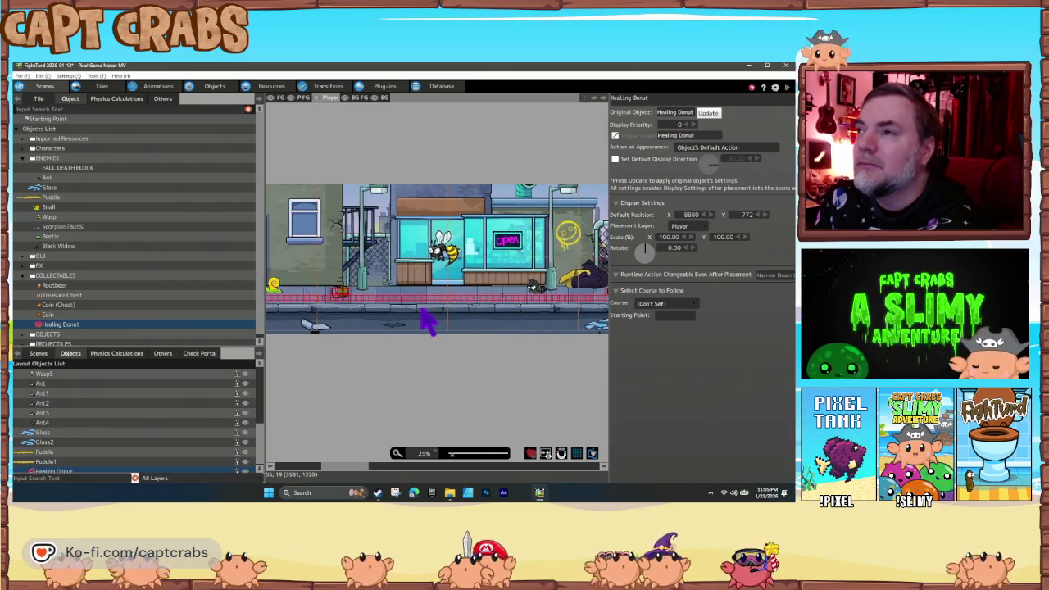
{"action": "scroll", "coordinate": [454, 323], "scroll_direction": "left", "scroll_amount": 6}
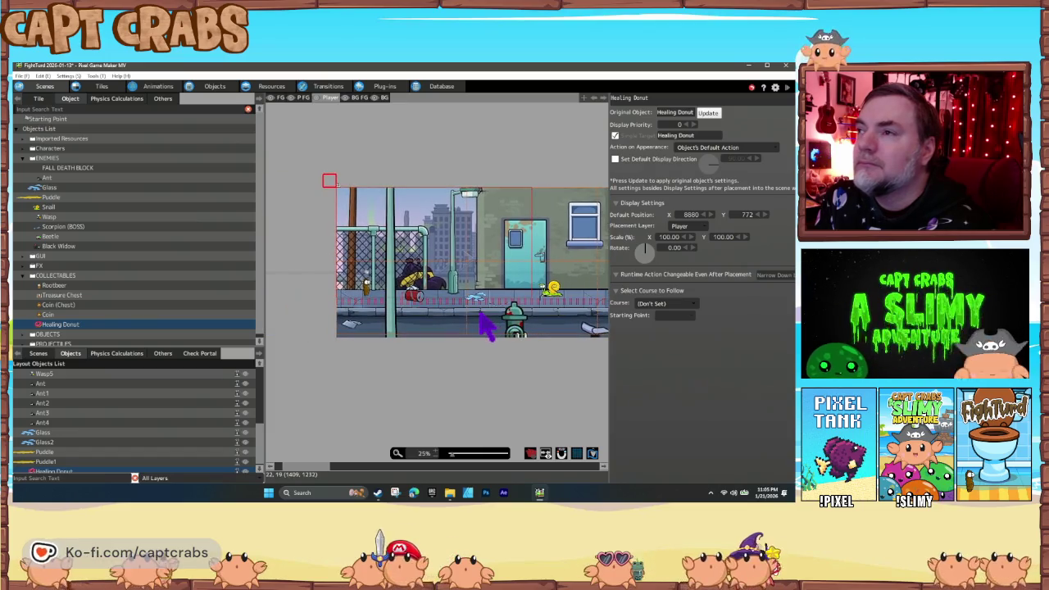
{"action": "scroll", "coordinate": [375, 321], "scroll_direction": "right", "scroll_amount": 20}
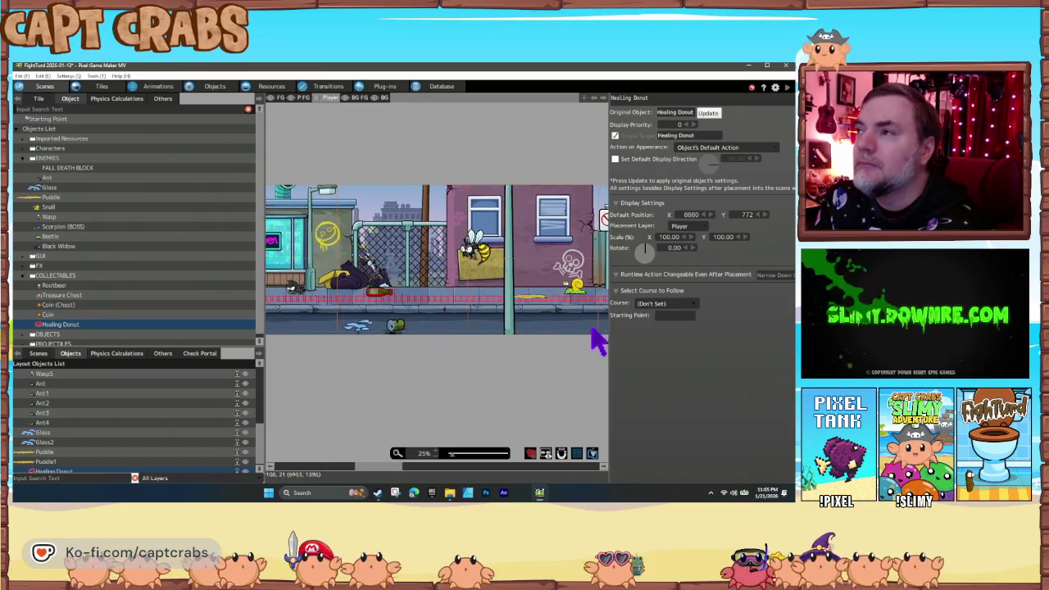
{"action": "scroll", "coordinate": [416, 344], "scroll_direction": "right", "scroll_amount": 15}
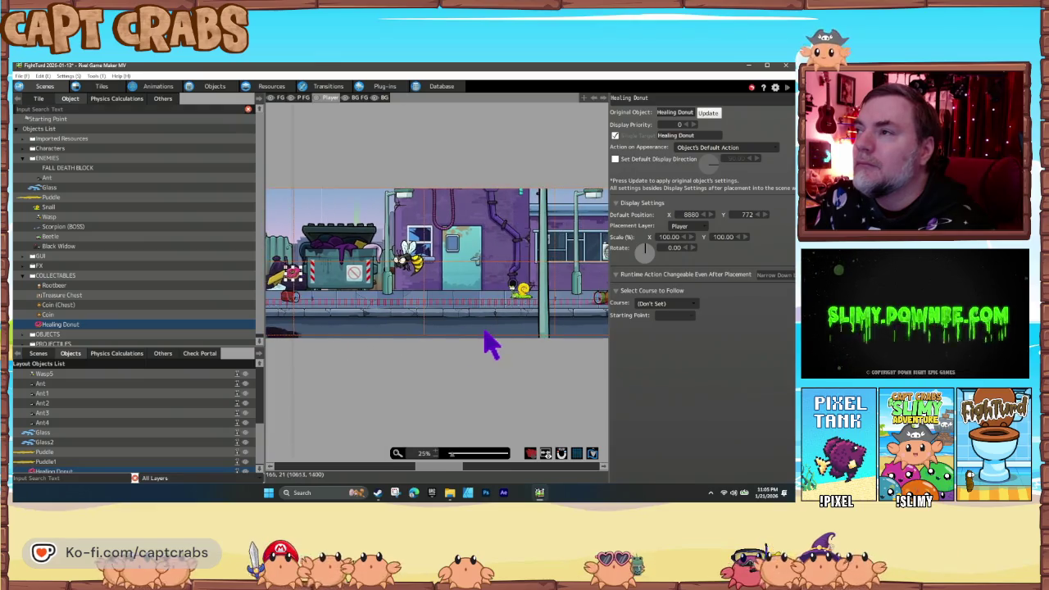
{"action": "scroll", "coordinate": [422, 347], "scroll_direction": "right", "scroll_amount": 2}
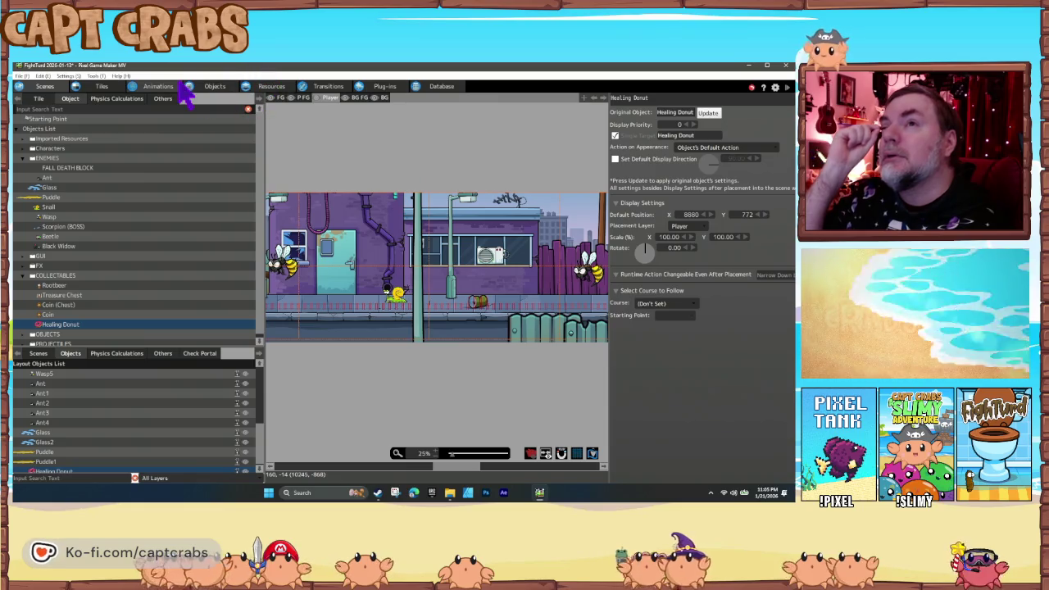
{"action": "left_click", "coordinate": [105, 86]}
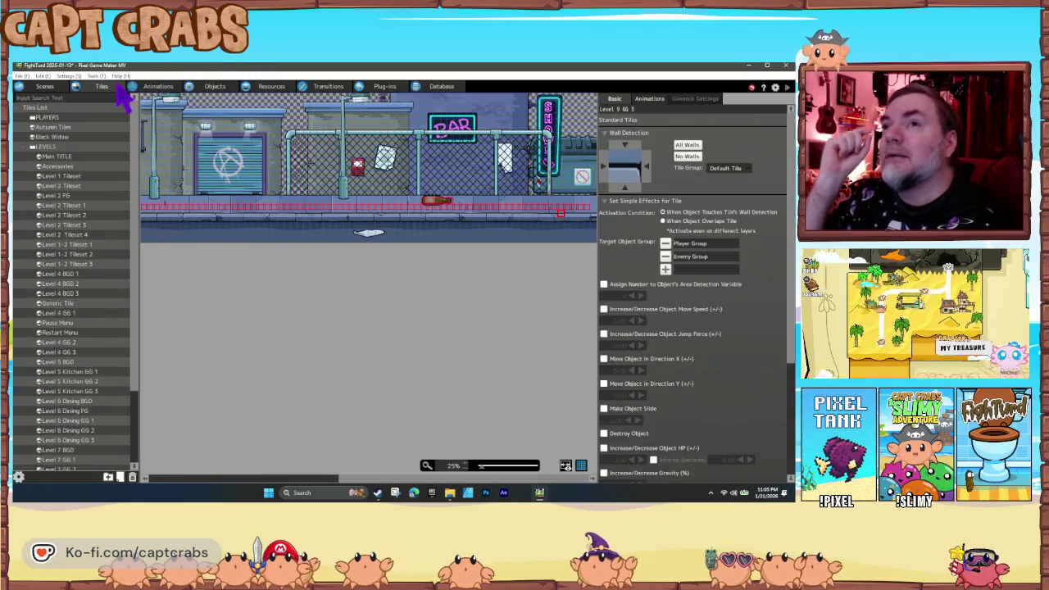
Step: Make the top edge of the Level 9 GG 2 window tile a wall
{"action": "scroll", "coordinate": [385, 221], "scroll_direction": "up", "scroll_amount": 10}
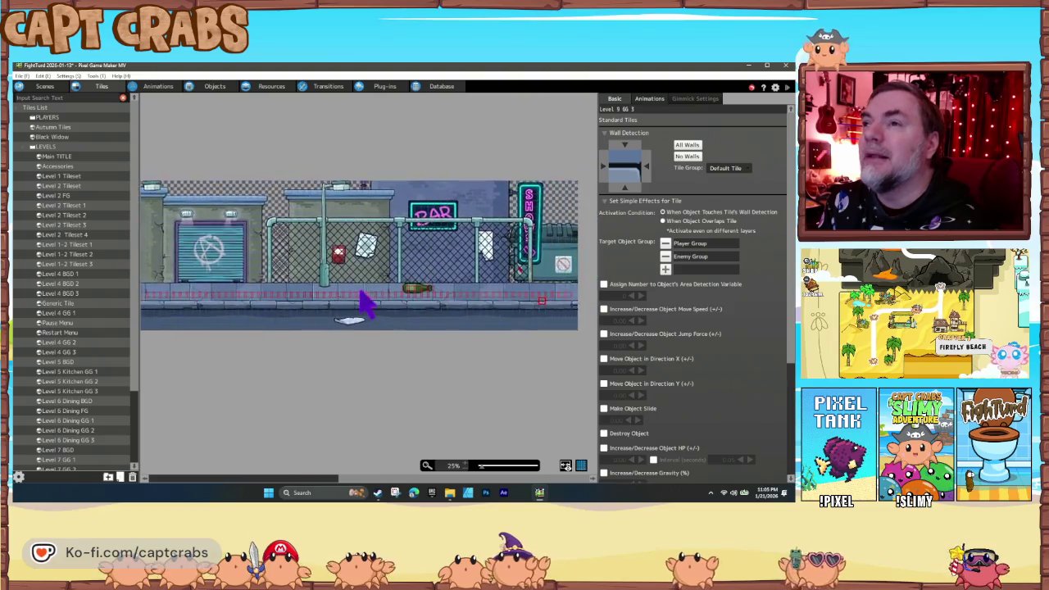
{"action": "scroll", "coordinate": [414, 283], "scroll_direction": "up", "scroll_amount": 5}
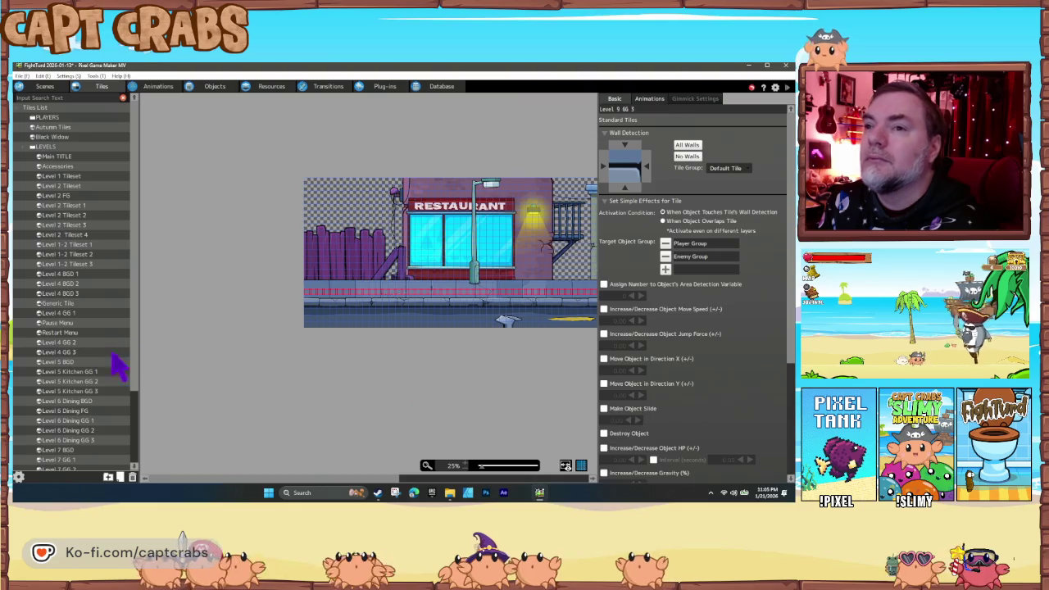
{"action": "scroll", "coordinate": [82, 402], "scroll_direction": "down", "scroll_amount": 4}
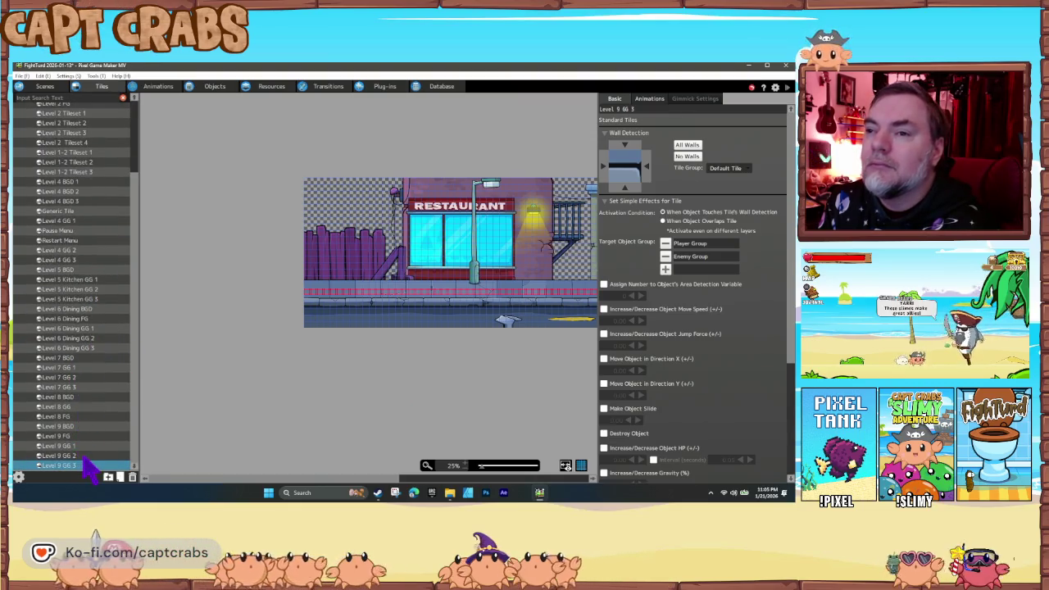
{"action": "left_click", "coordinate": [82, 456]}
{"action": "scroll", "coordinate": [410, 299], "scroll_direction": "up", "scroll_amount": 3}
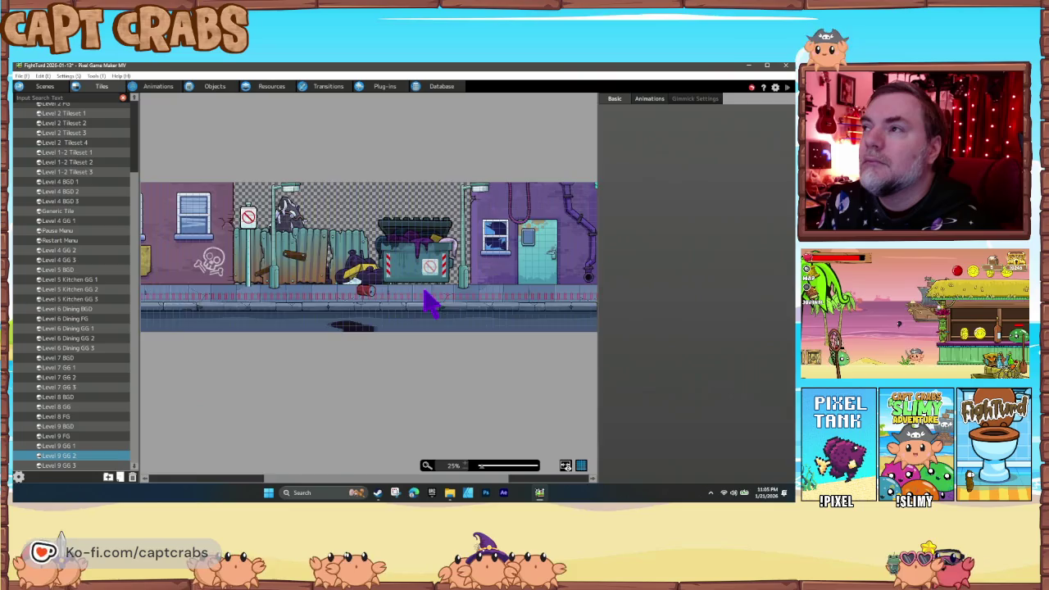
{"action": "scroll", "coordinate": [426, 302], "scroll_direction": "down", "scroll_amount": 5}
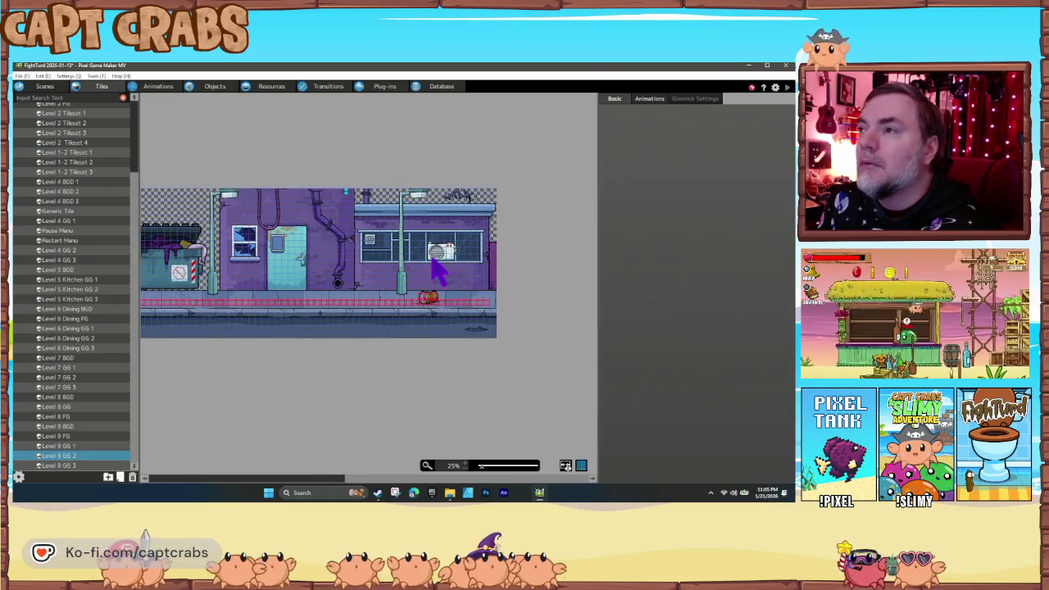
{"action": "left_click", "coordinate": [433, 255]}
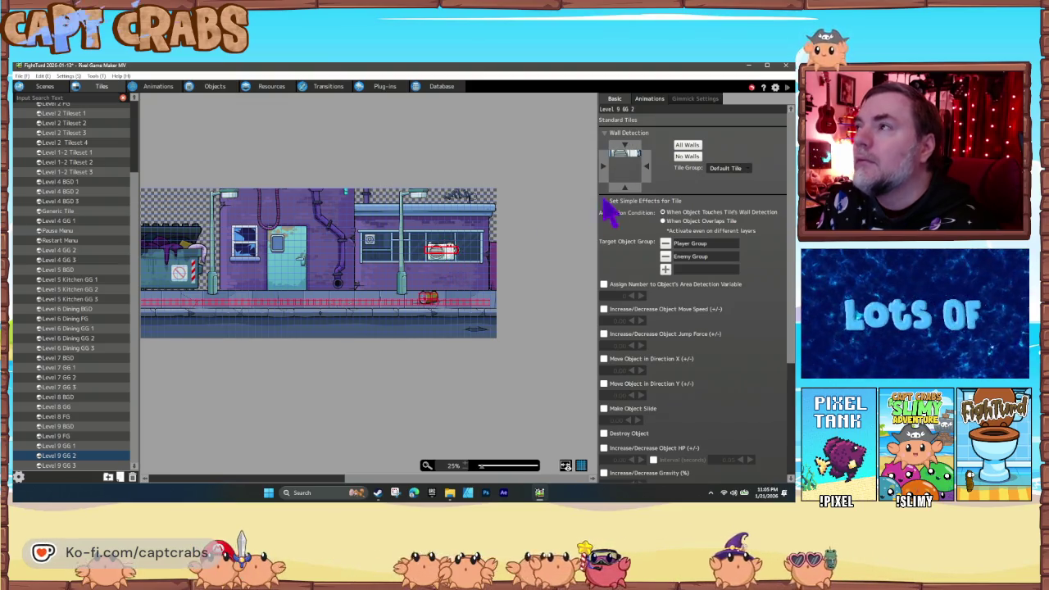
{"action": "left_click", "coordinate": [625, 146]}
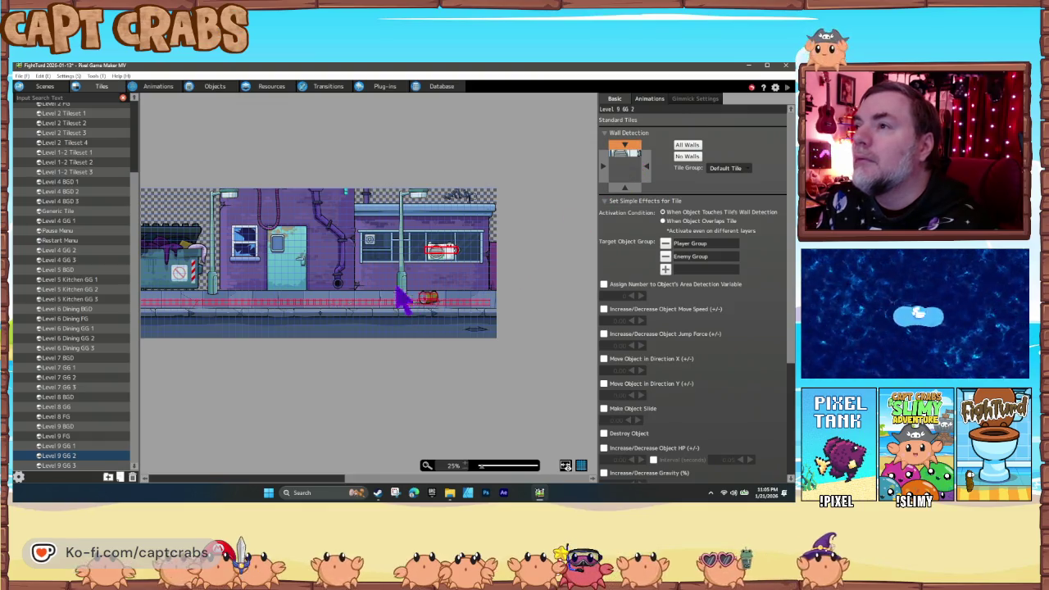
{"action": "left_click", "coordinate": [423, 269]}
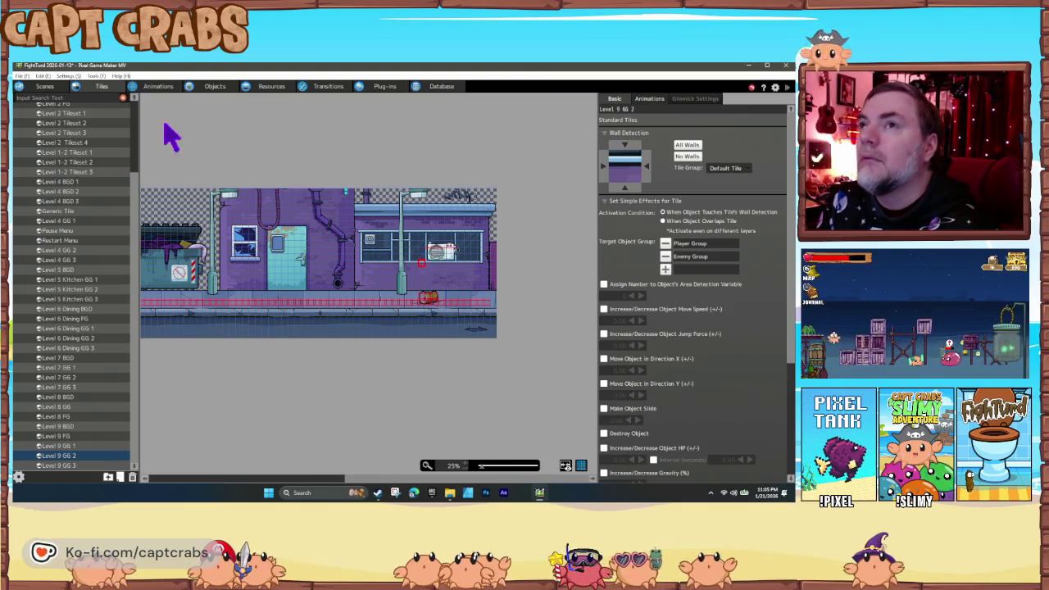
{"action": "left_click", "coordinate": [49, 86]}
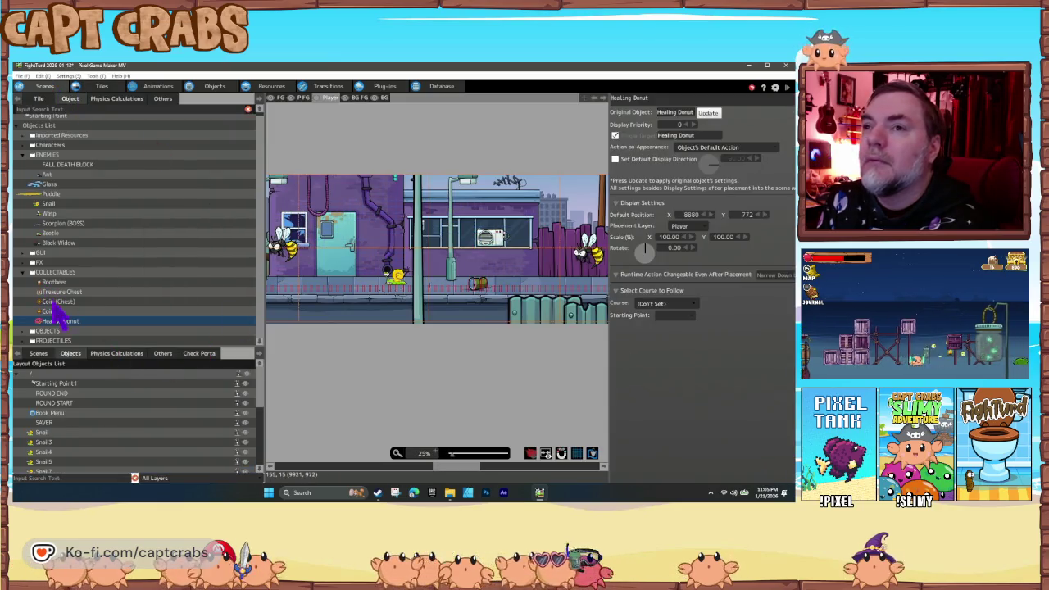
Step: Place a second Healing Donut on the purple building's window ledge at 12048, 288
{"action": "left_click", "coordinate": [70, 322]}
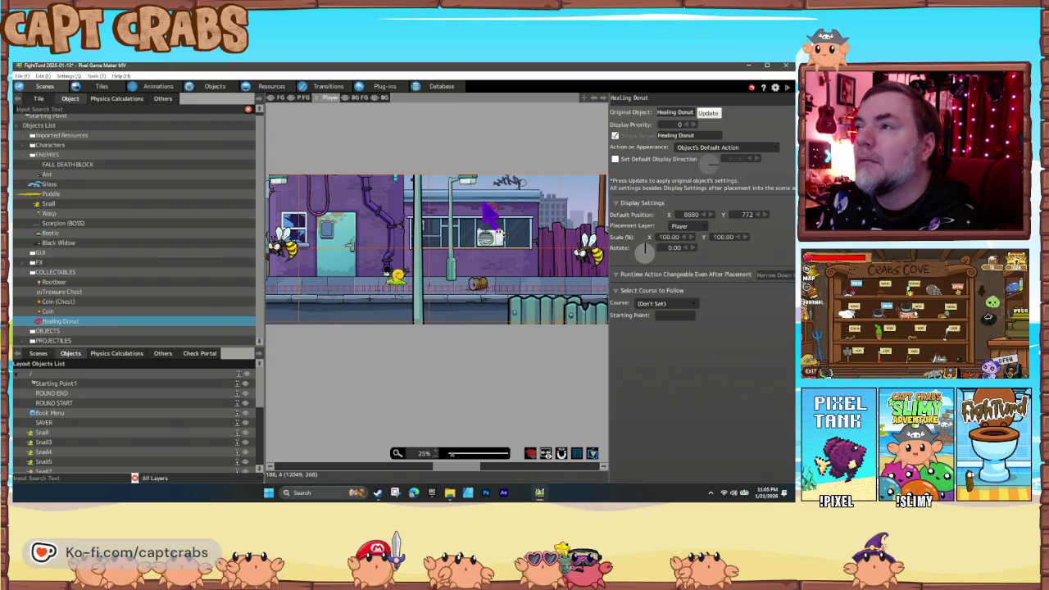
{"action": "left_click", "coordinate": [488, 211]}
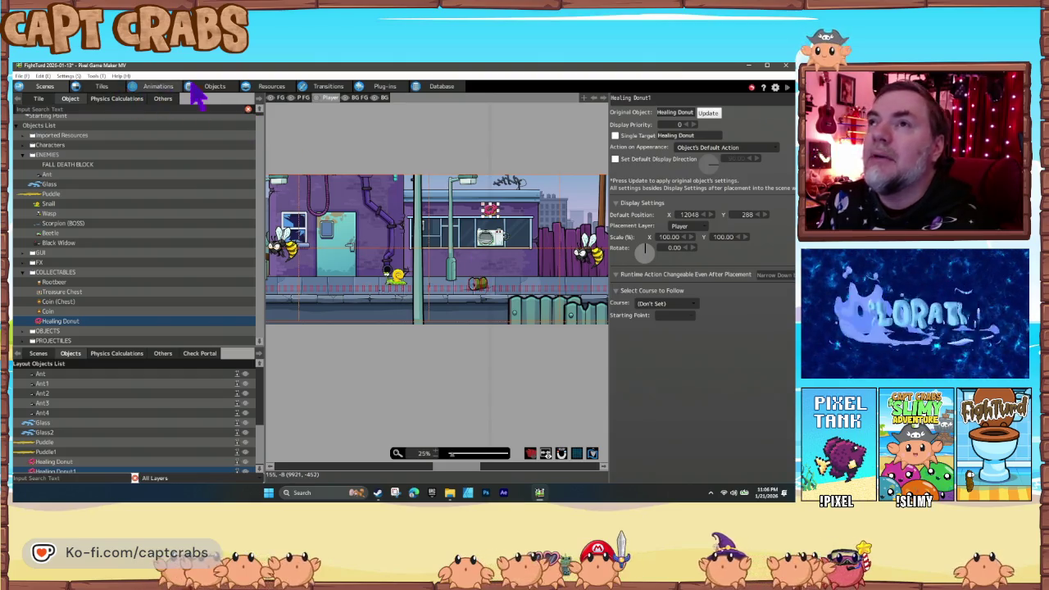
{"action": "left_click", "coordinate": [121, 89]}
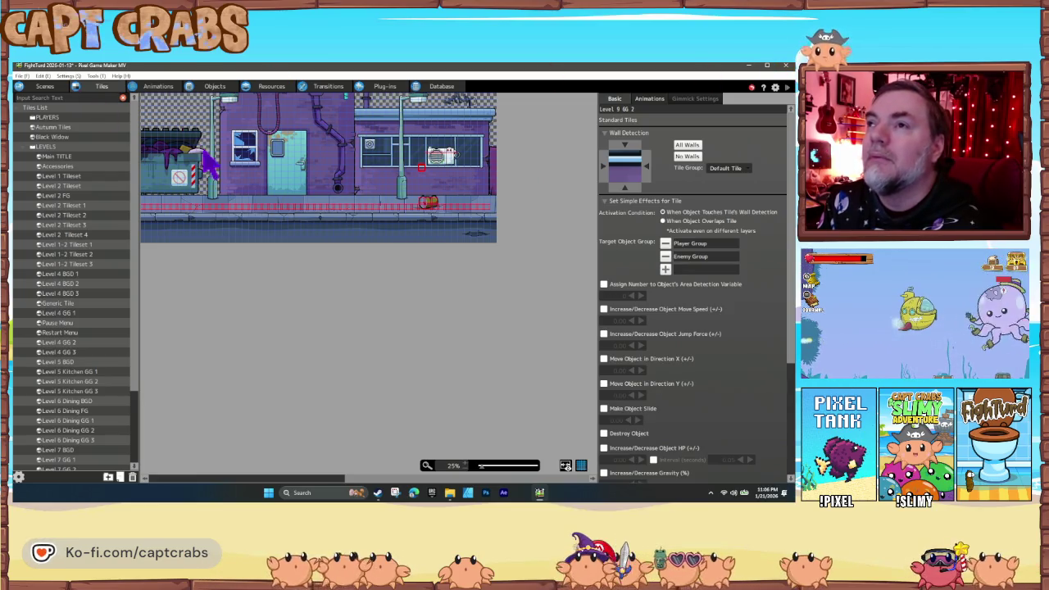
Step: Check wall detection on the tiles beside the building window and along the dumpster
{"action": "left_click", "coordinate": [235, 163]}
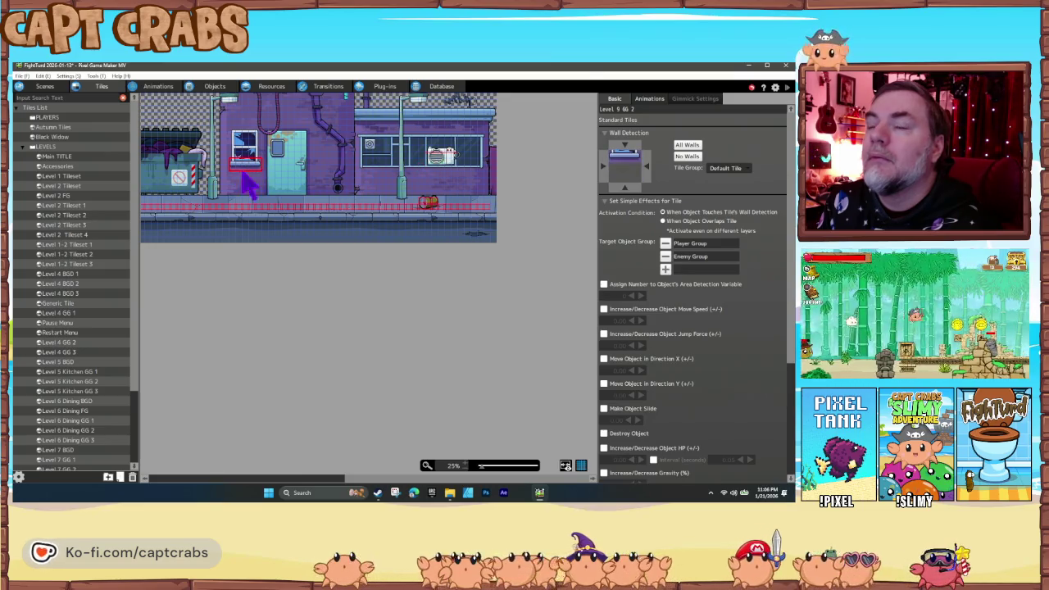
{"action": "scroll", "coordinate": [270, 193], "scroll_direction": "up", "scroll_amount": 3}
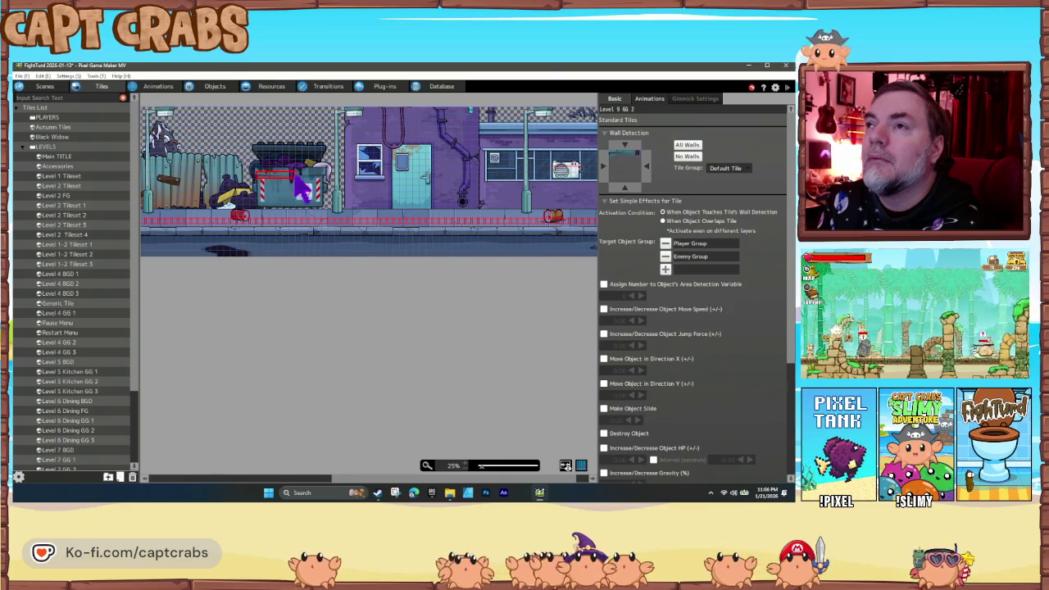
{"action": "mouse_move", "coordinate": [324, 176]}
{"action": "left_mouse_down"}
{"action": "mouse_move", "coordinate": [261, 181]}
{"action": "mouse_move", "coordinate": [310, 187]}
{"action": "left_mouse_up"}
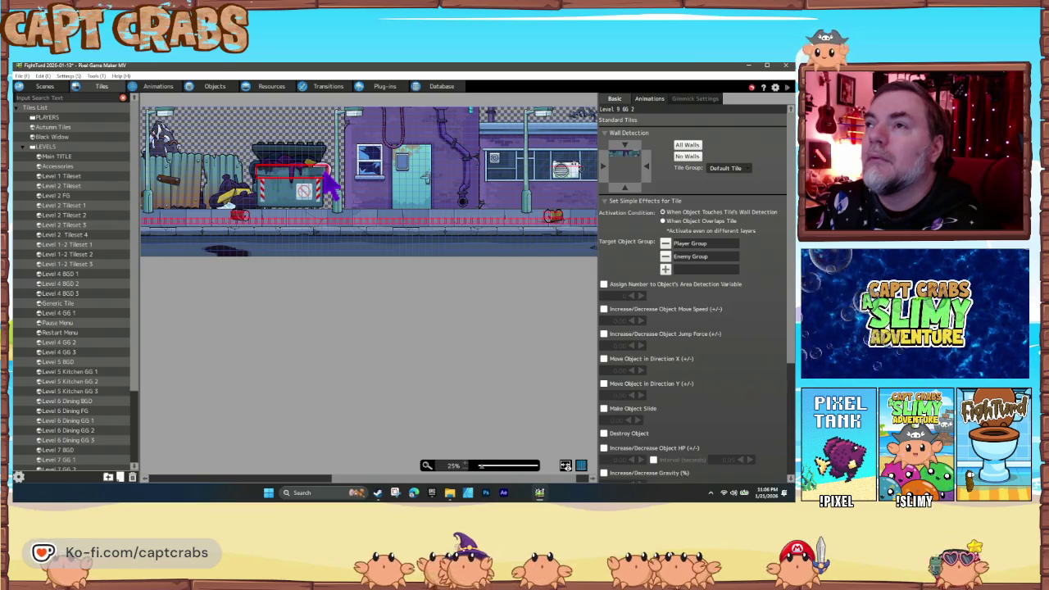
{"action": "left_click", "coordinate": [303, 209]}
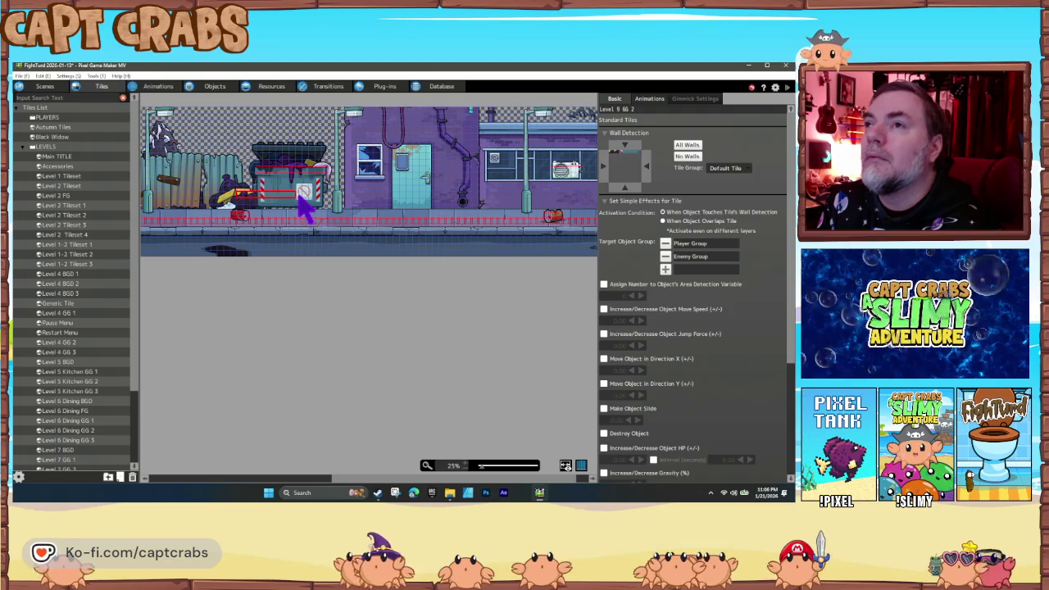
{"action": "mouse_move", "coordinate": [232, 205]}
{"action": "left_mouse_down"}
{"action": "mouse_move", "coordinate": [235, 215]}
{"action": "mouse_move", "coordinate": [360, 233]}
{"action": "left_mouse_up"}
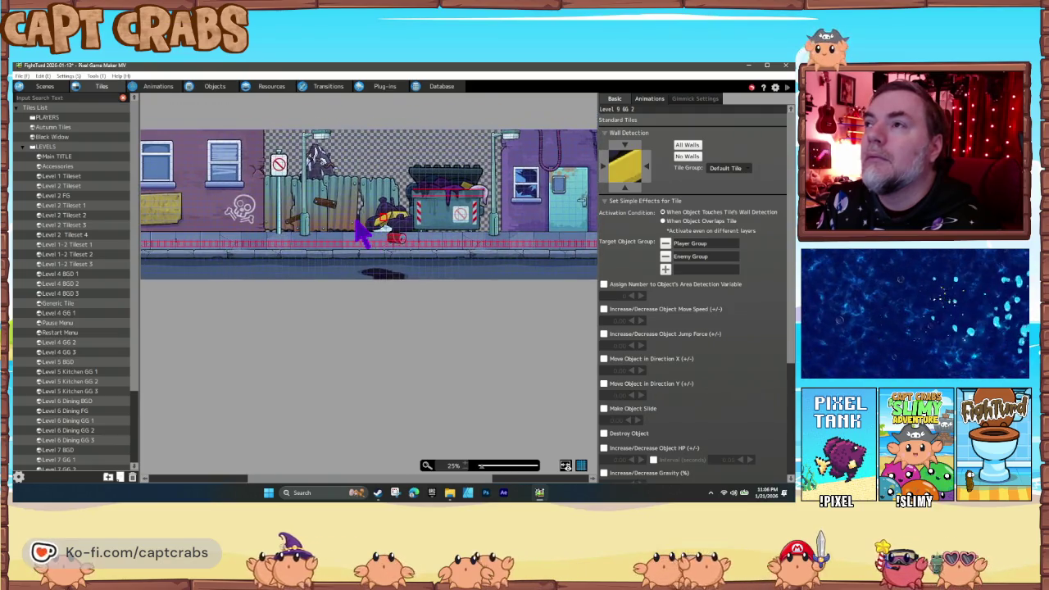
{"action": "left_click", "coordinate": [419, 211]}
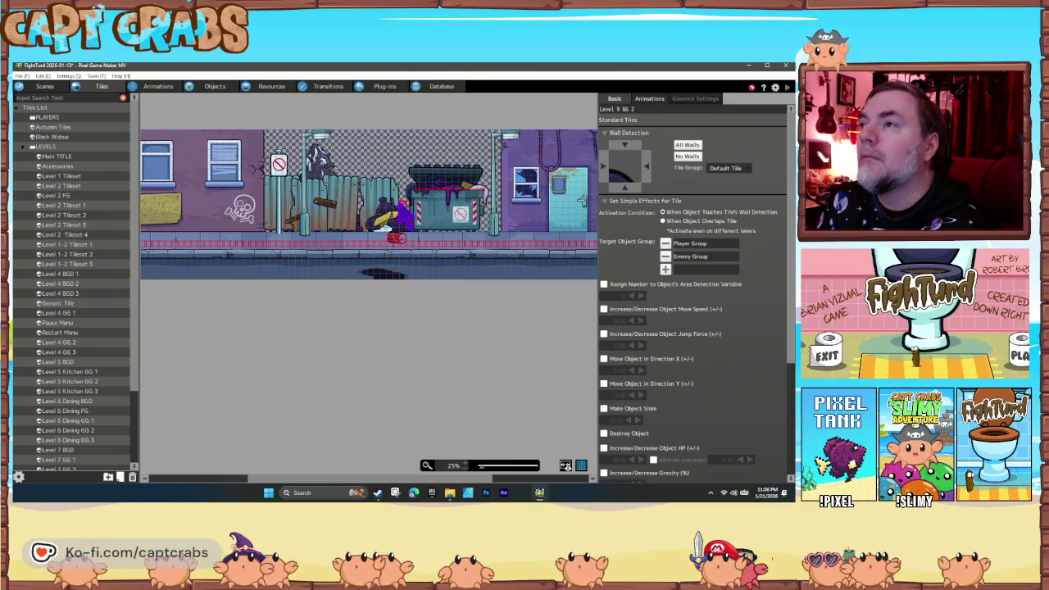
Step: Pan back to the tileset's left edge and switch to the Level 9 GG 1 tileset
{"action": "left_click_drag", "start_coordinate": [504, 223], "coordinate": [278, 232]}
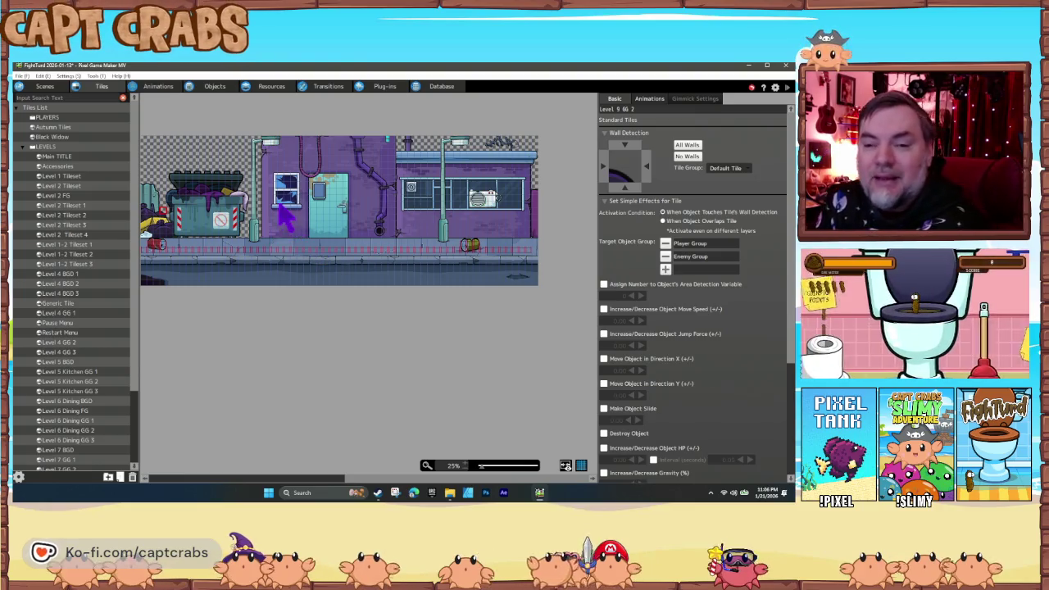
{"action": "left_click_drag", "start_coordinate": [235, 283], "coordinate": [452, 295]}
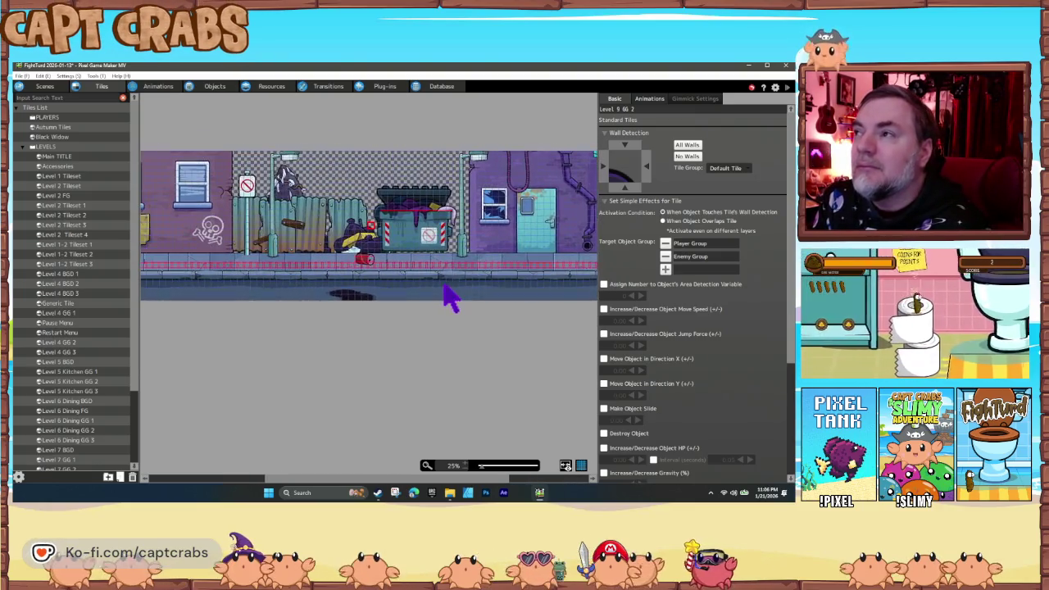
{"action": "left_click_drag", "start_coordinate": [292, 300], "coordinate": [449, 289]}
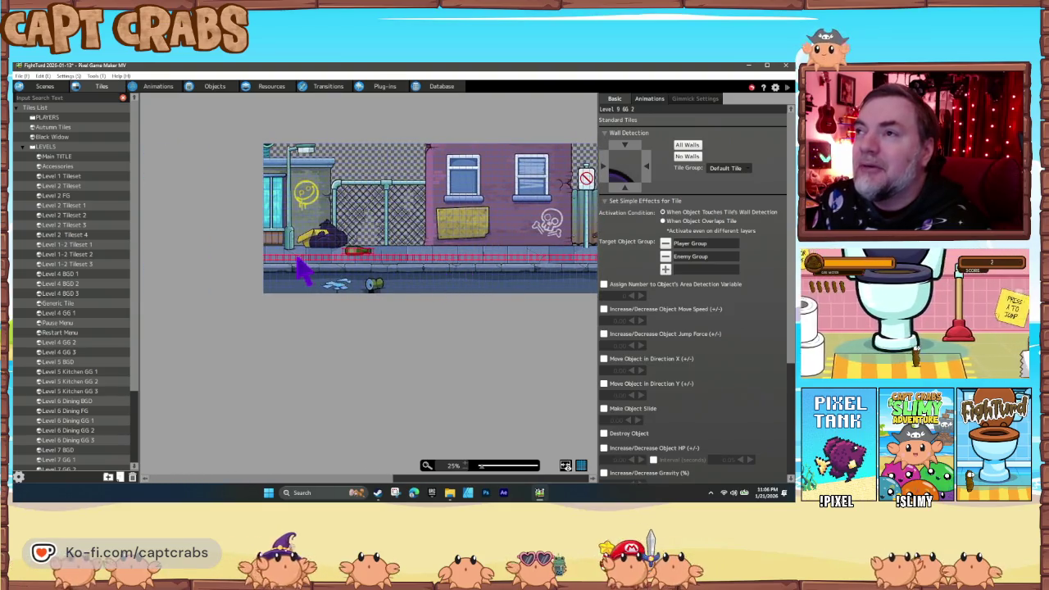
{"action": "scroll", "coordinate": [70, 459], "scroll_direction": "down", "scroll_amount": 3}
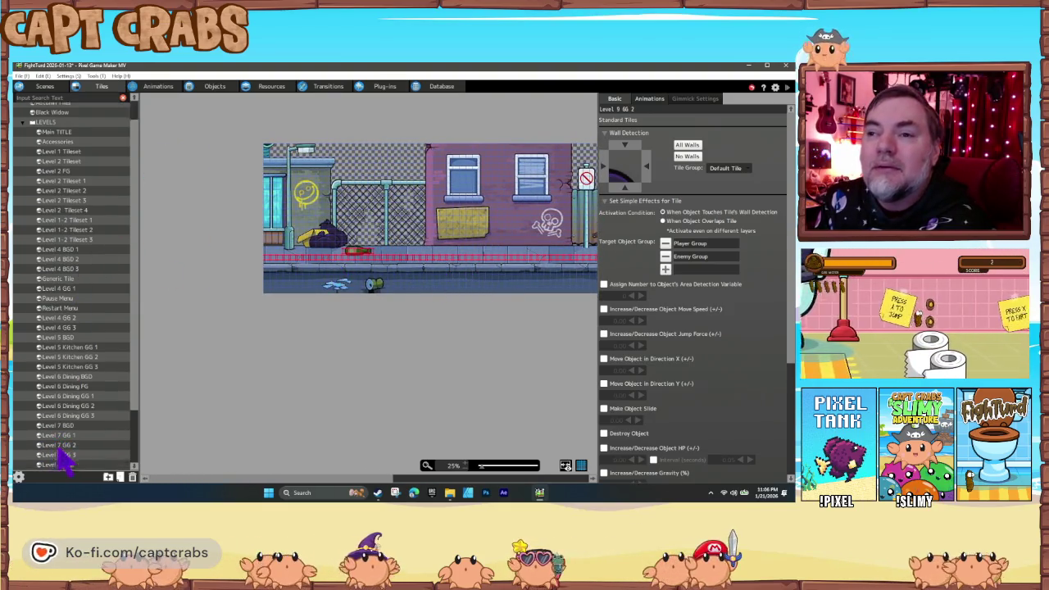
{"action": "left_click", "coordinate": [72, 447]}
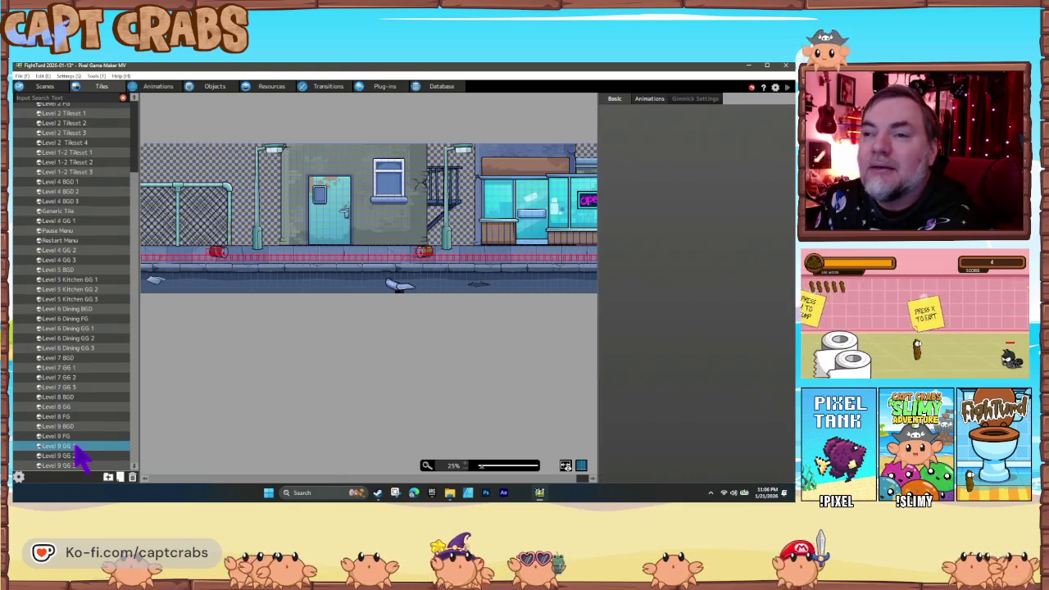
{"action": "mouse_move", "coordinate": [508, 263]}
{"action": "left_mouse_down"}
{"action": "mouse_move", "coordinate": [349, 286]}
{"action": "mouse_move", "coordinate": [328, 271]}
{"action": "left_mouse_up"}
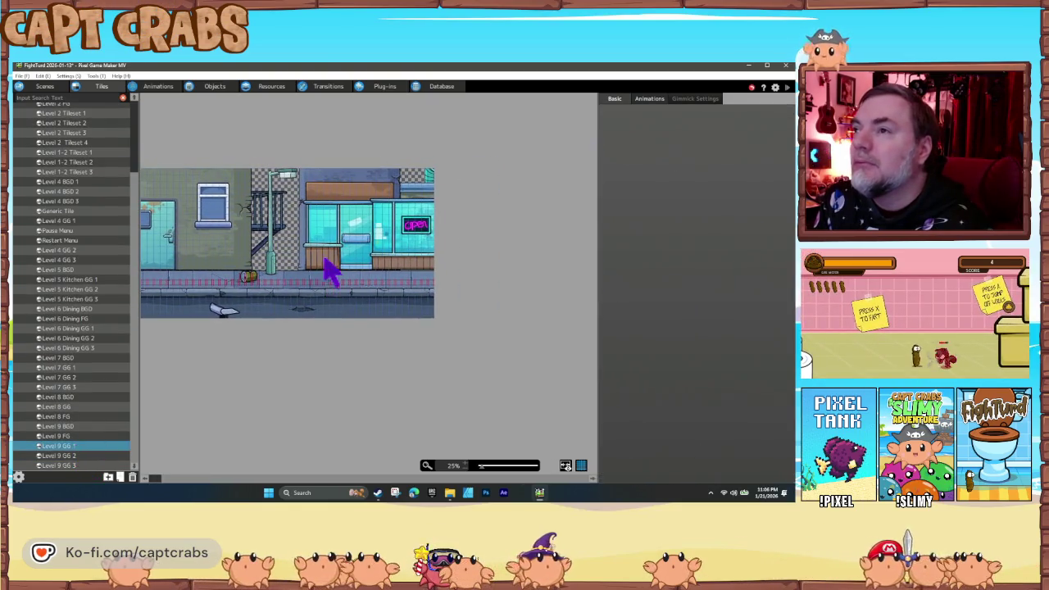
{"action": "left_click", "coordinate": [311, 251]}
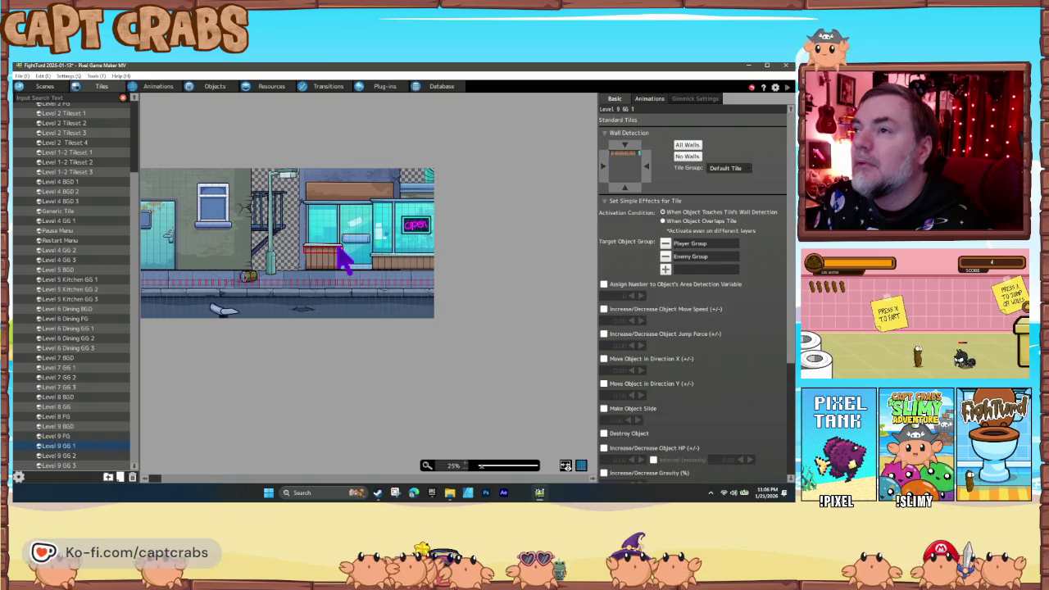
{"action": "left_click", "coordinate": [364, 250]}
{"action": "left_click", "coordinate": [390, 259]}
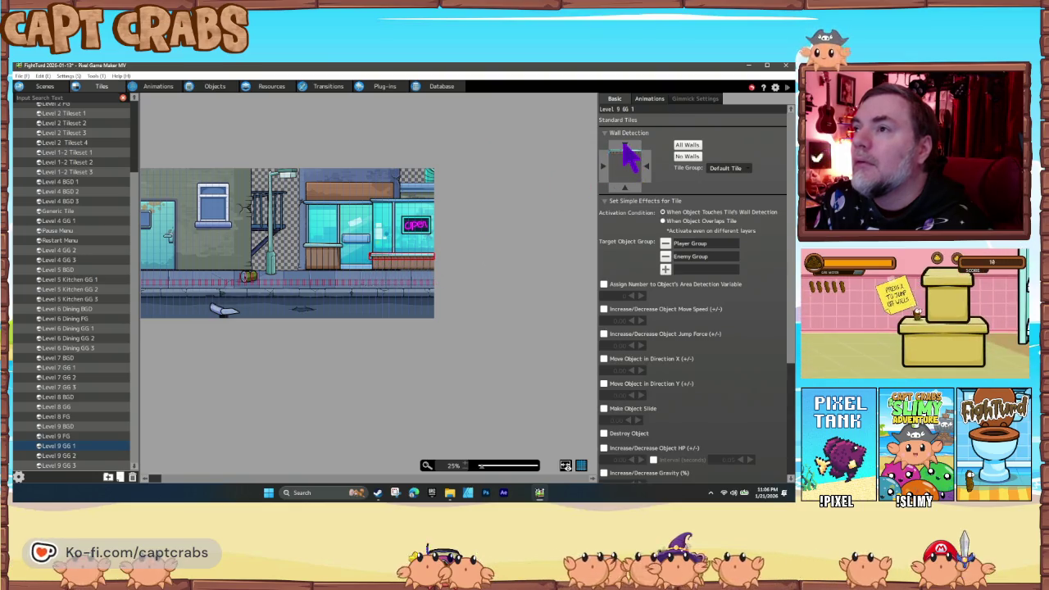
{"action": "left_click", "coordinate": [361, 253]}
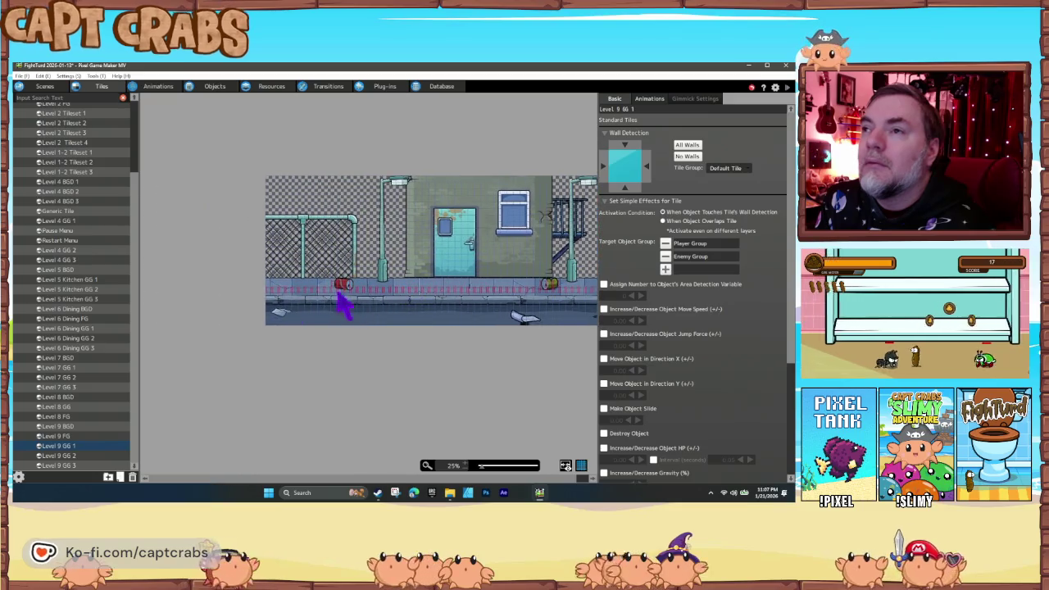
{"action": "left_click", "coordinate": [71, 458]}
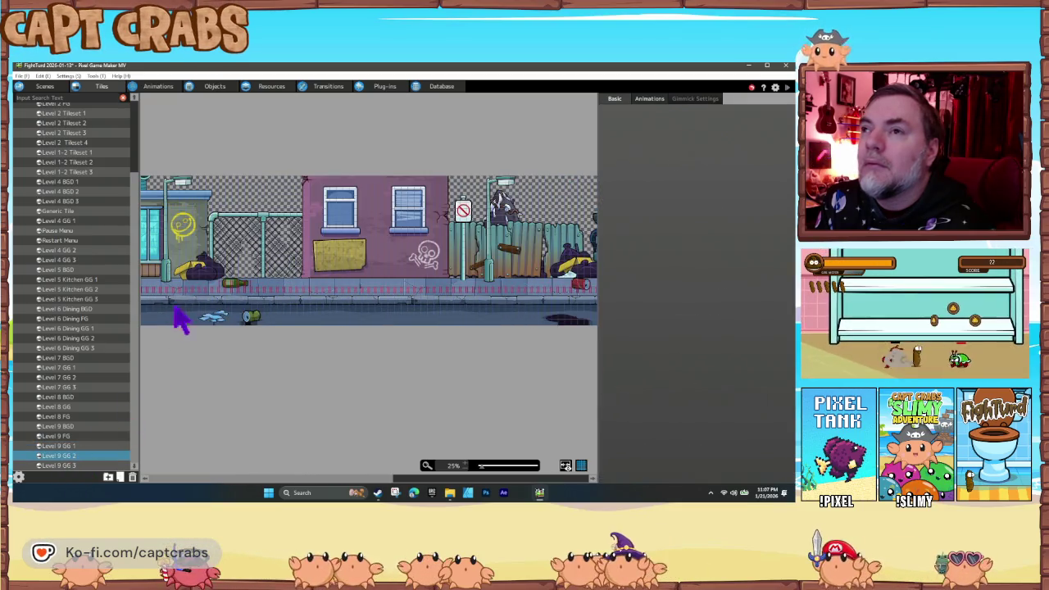
{"action": "left_click", "coordinate": [151, 271]}
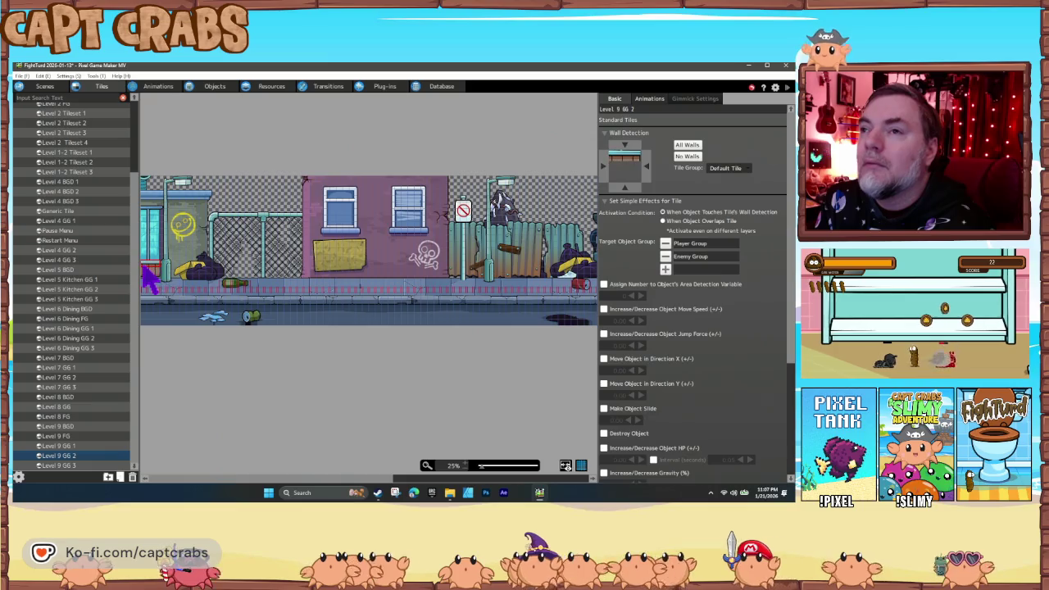
{"action": "left_click", "coordinate": [350, 286]}
{"action": "left_click_drag", "start_coordinate": [514, 289], "coordinate": [332, 303]}
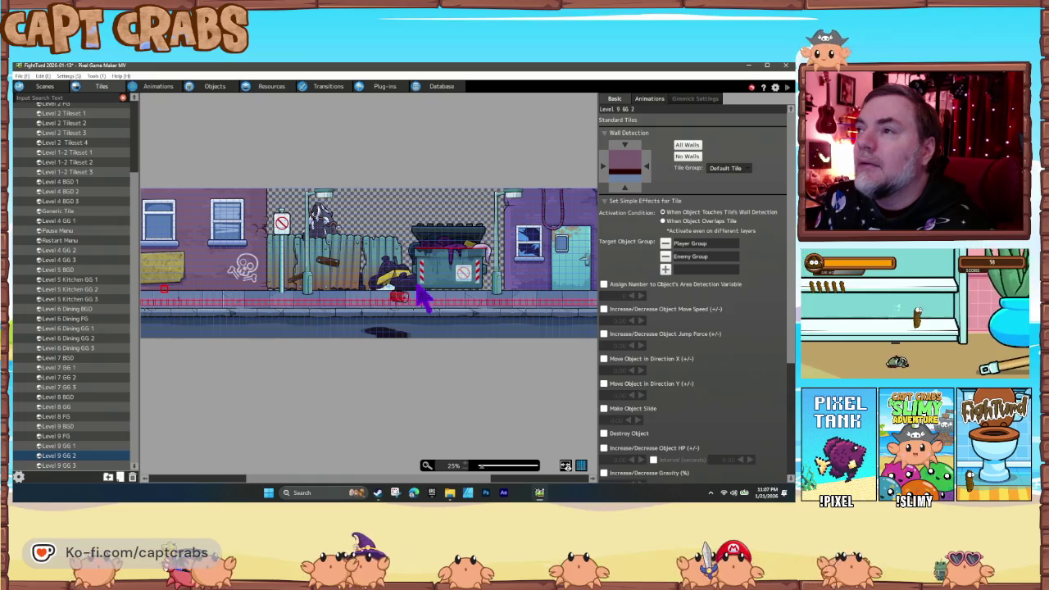
{"action": "left_click_drag", "start_coordinate": [468, 297], "coordinate": [365, 304]}
{"action": "left_click_drag", "start_coordinate": [427, 292], "coordinate": [309, 305]}
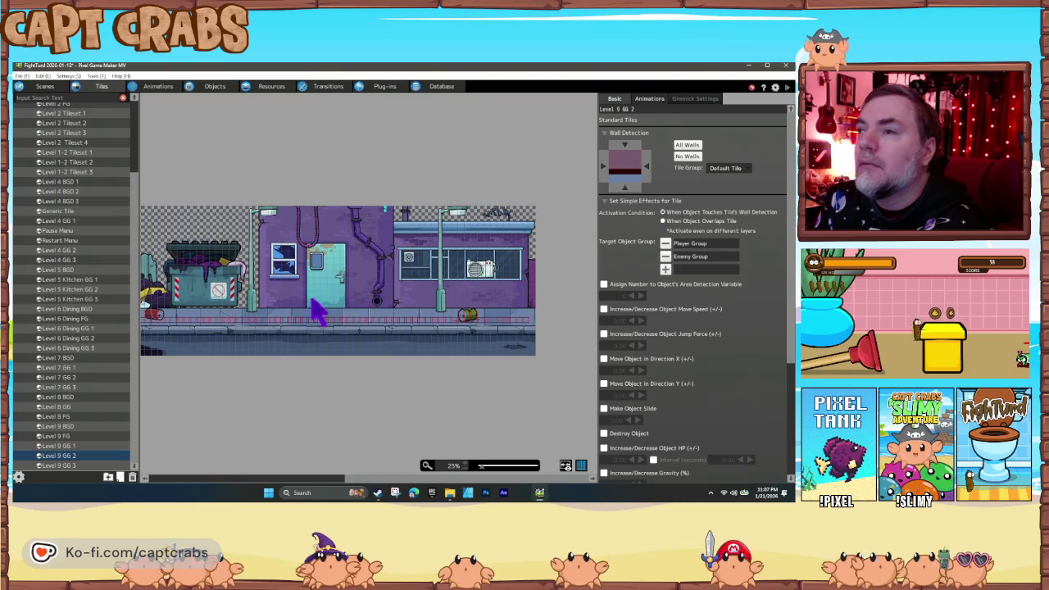
Step: Open the Level 9 GG 3 tileset and scroll across it
{"action": "left_click", "coordinate": [83, 467]}
{"action": "scroll", "coordinate": [281, 304], "scroll_direction": "right", "scroll_amount": 2}
{"action": "scroll", "coordinate": [319, 300], "scroll_direction": "left", "scroll_amount": 6}
{"action": "scroll", "coordinate": [414, 322], "scroll_direction": "left", "scroll_amount": 4}
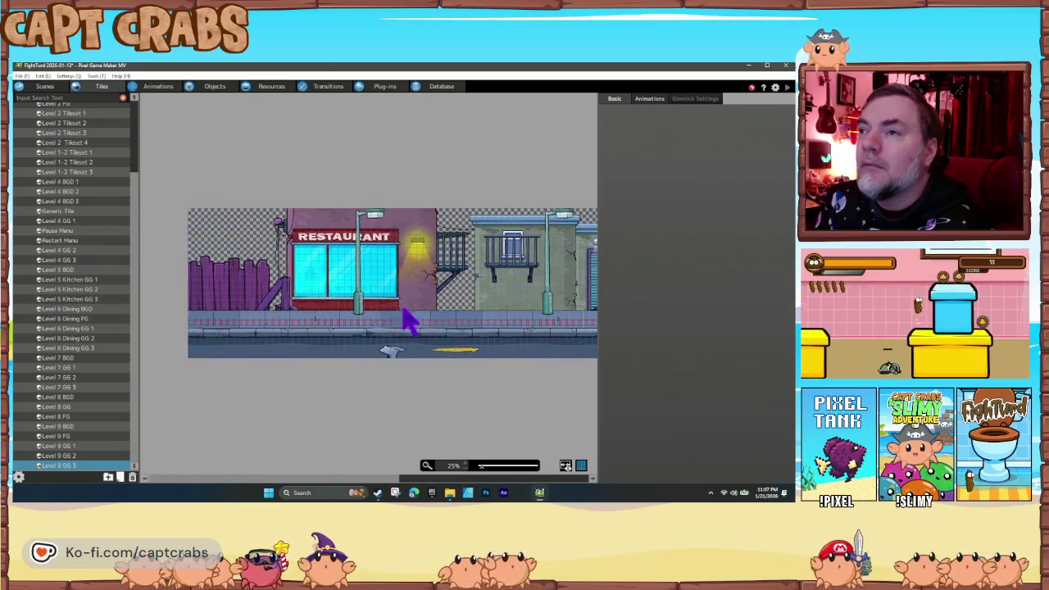
Step: Inspect a Level 9 GG 3 tile's settings, then return to the street scene layout
{"action": "left_click", "coordinate": [305, 318]}
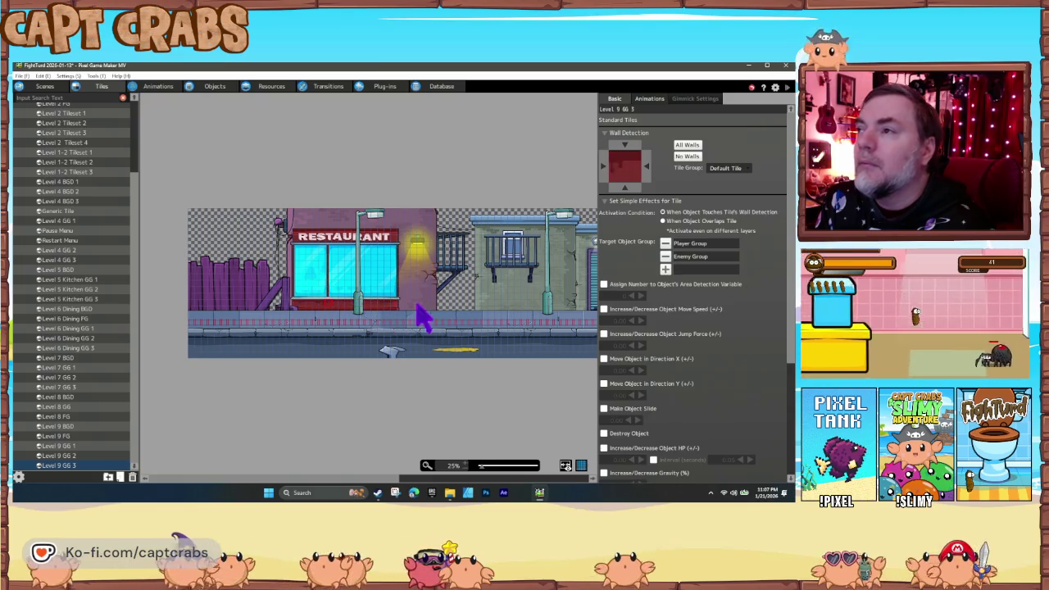
{"action": "scroll", "coordinate": [414, 315], "scroll_direction": "right", "scroll_amount": 3}
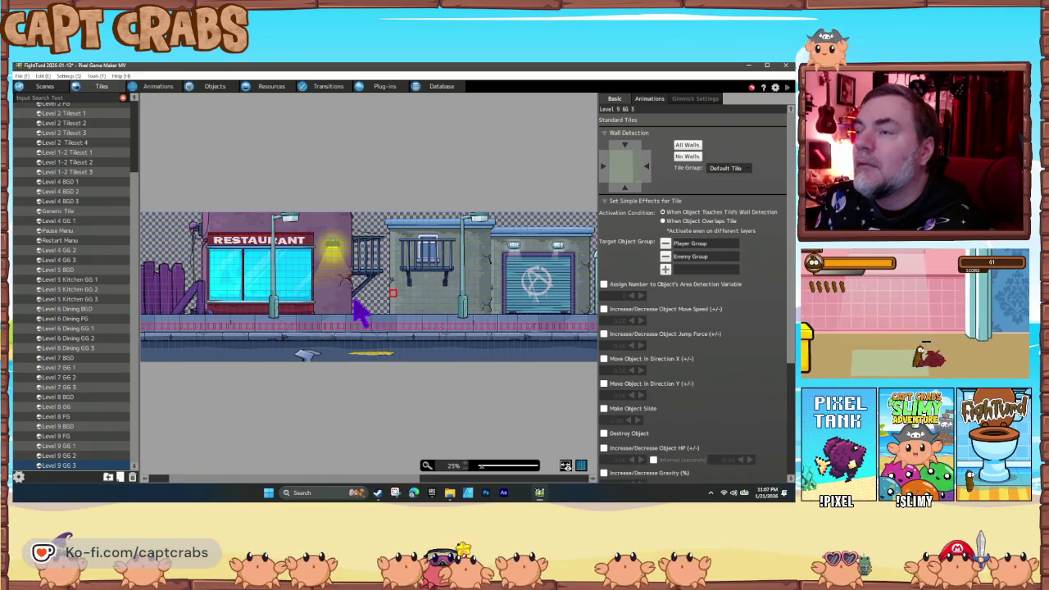
{"action": "scroll", "coordinate": [356, 302], "scroll_direction": "right", "scroll_amount": 10}
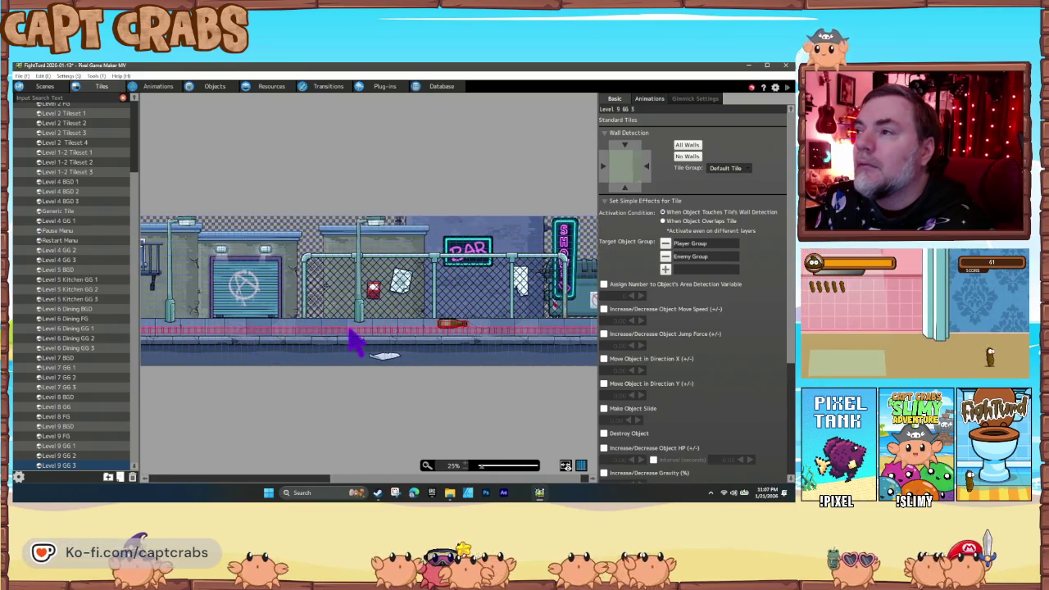
{"action": "scroll", "coordinate": [357, 340], "scroll_direction": "left", "scroll_amount": 10}
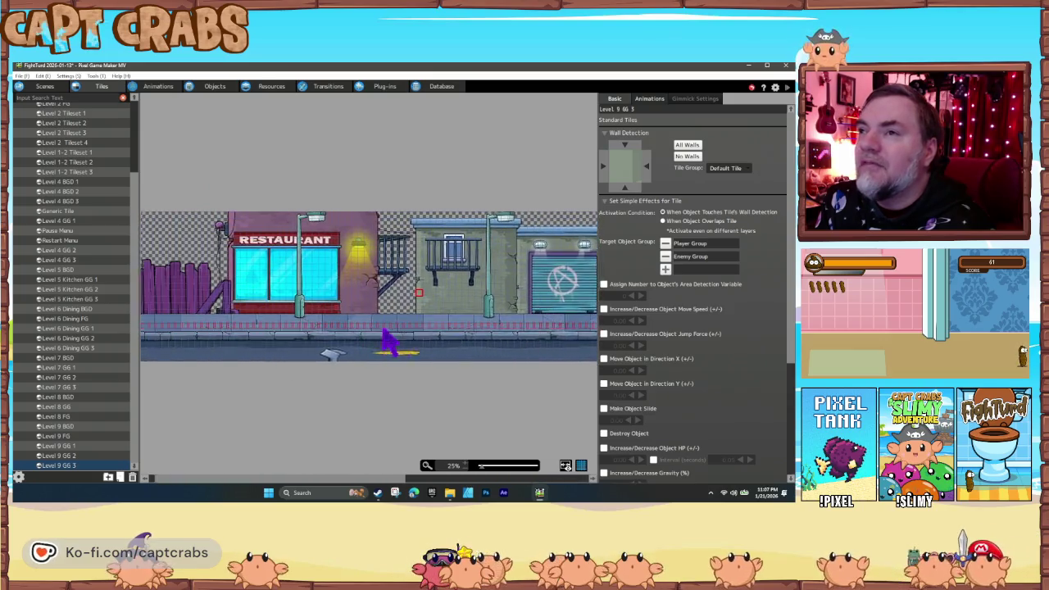
{"action": "scroll", "coordinate": [387, 344], "scroll_direction": "left", "scroll_amount": 5}
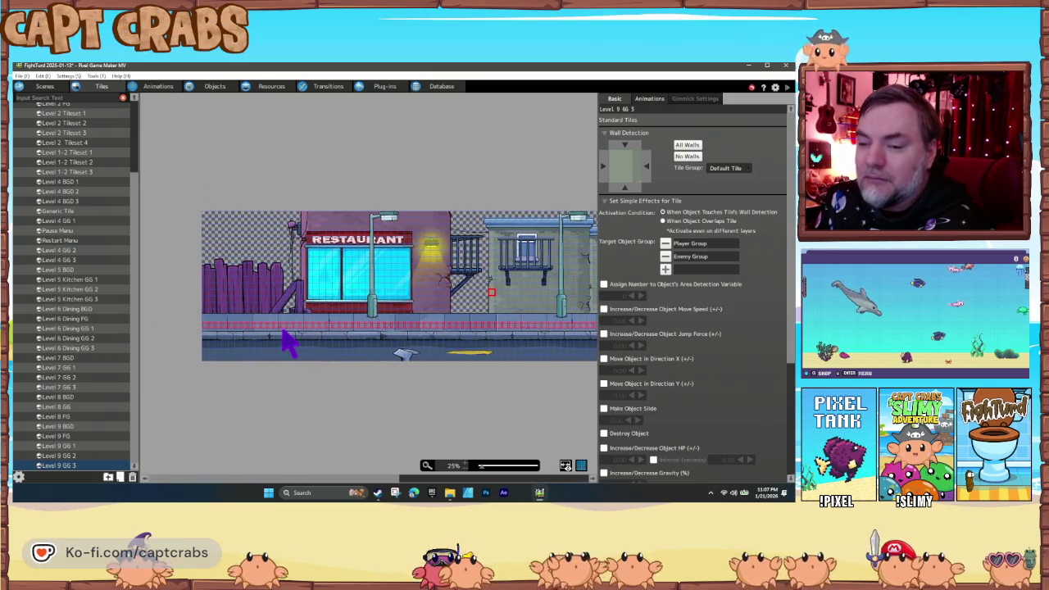
{"action": "left_click", "coordinate": [45, 86]}
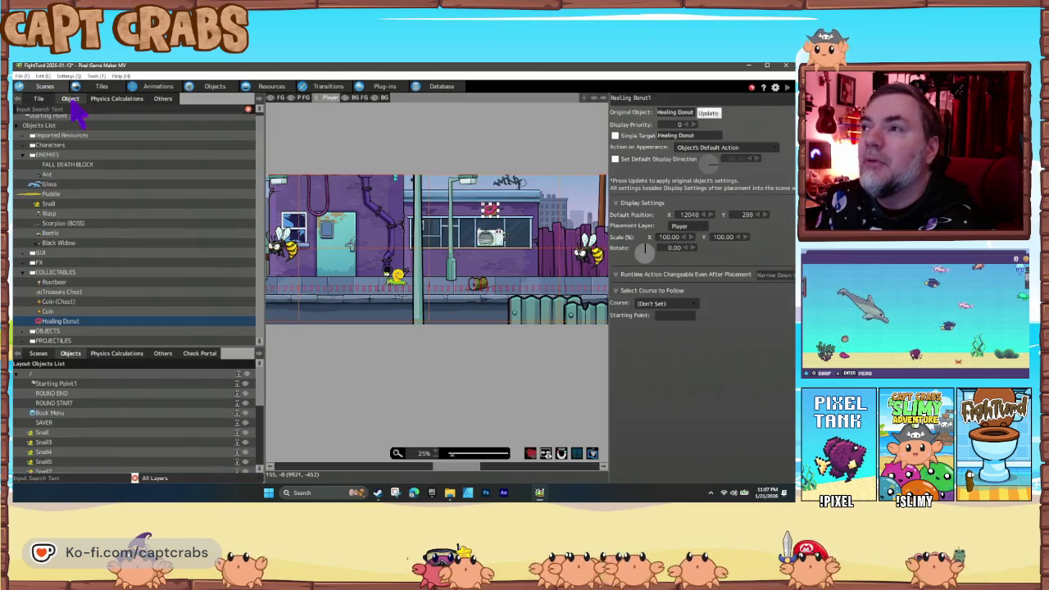
Step: Drop a Healing Donut onto the dumpster at 9368, 368 and save the project
{"action": "scroll", "coordinate": [466, 327], "scroll_direction": "right", "scroll_amount": 5}
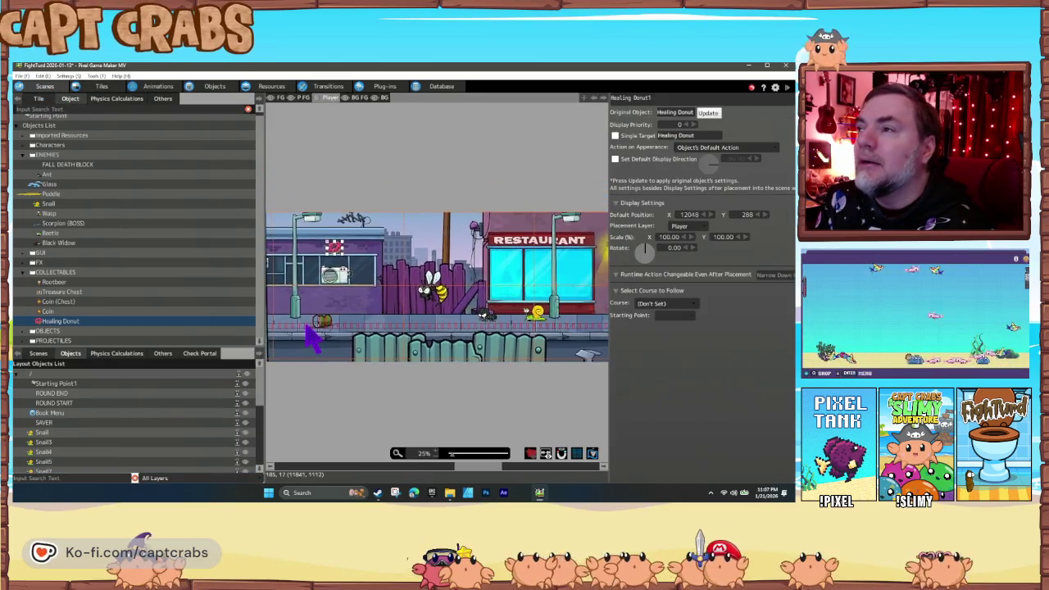
{"action": "scroll", "coordinate": [393, 324], "scroll_direction": "right", "scroll_amount": 3}
{"action": "scroll", "coordinate": [459, 327], "scroll_direction": "left", "scroll_amount": 8}
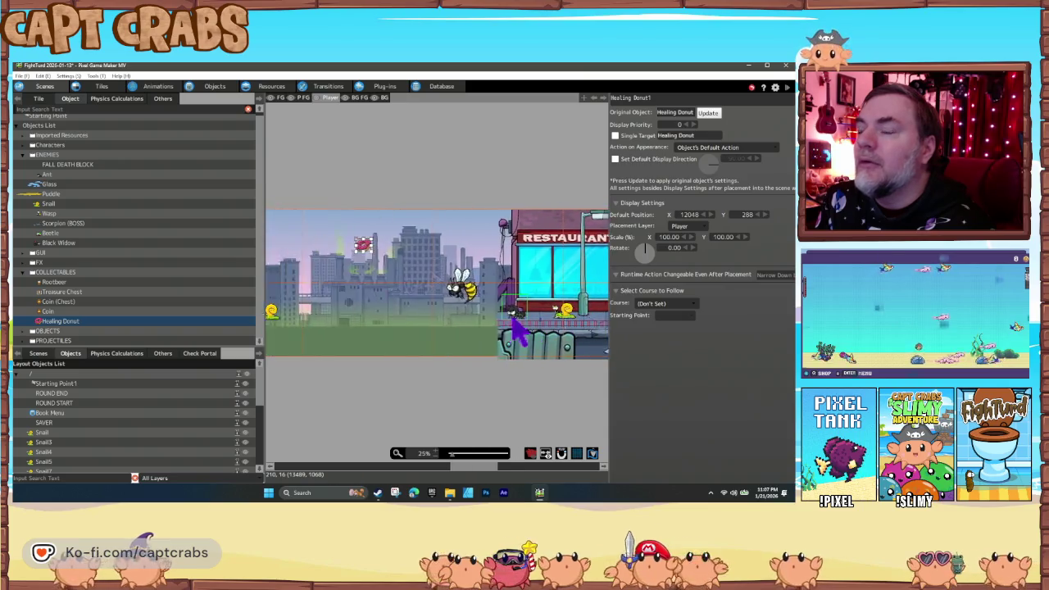
{"action": "scroll", "coordinate": [508, 327], "scroll_direction": "left", "scroll_amount": 5}
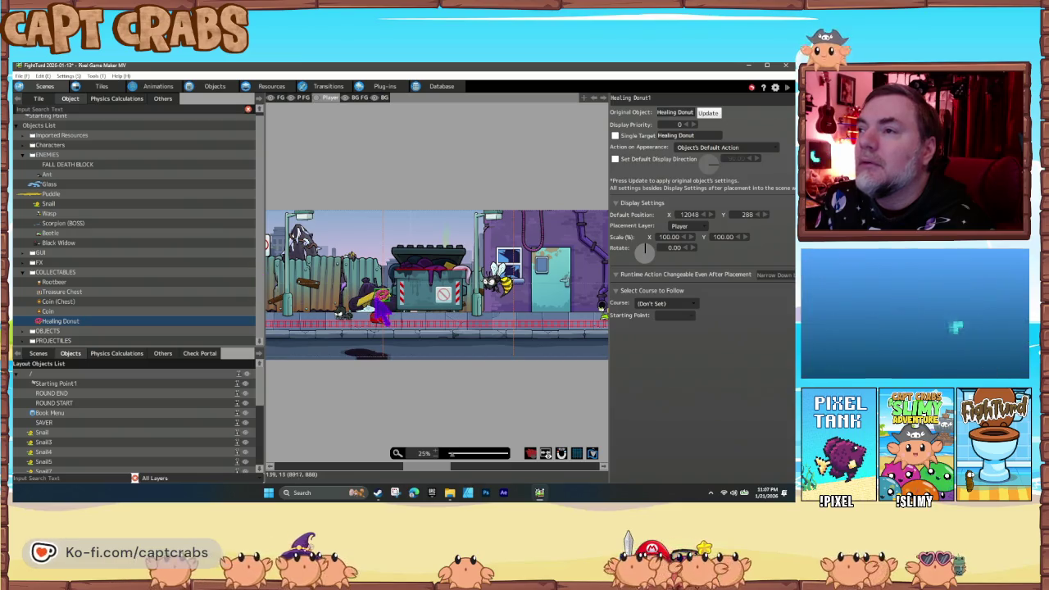
{"action": "left_click_drag", "start_coordinate": [380, 302], "coordinate": [433, 249]}
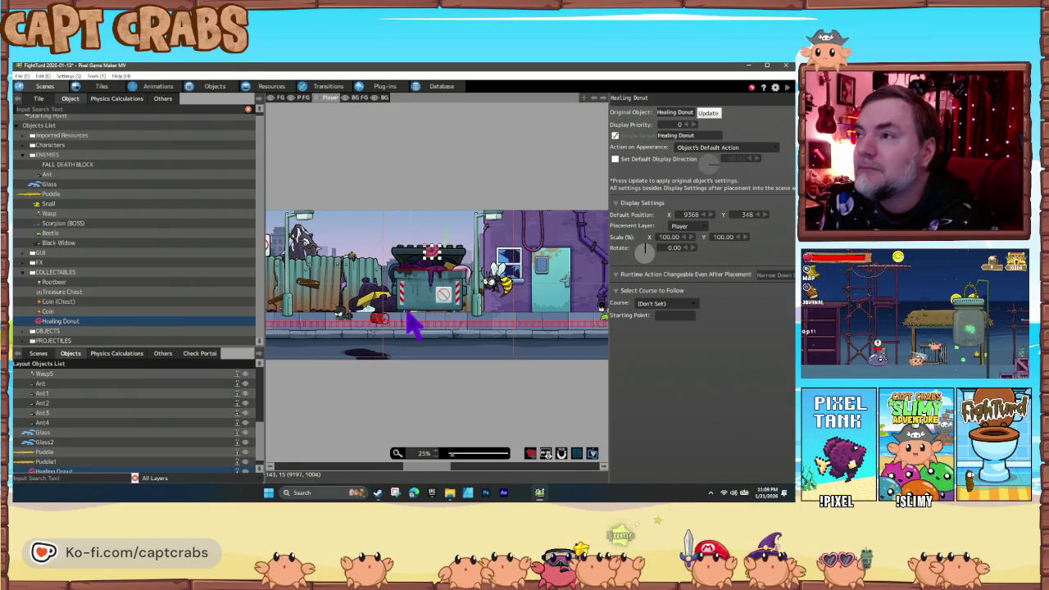
{"action": "key", "text": "ctrl+s"}
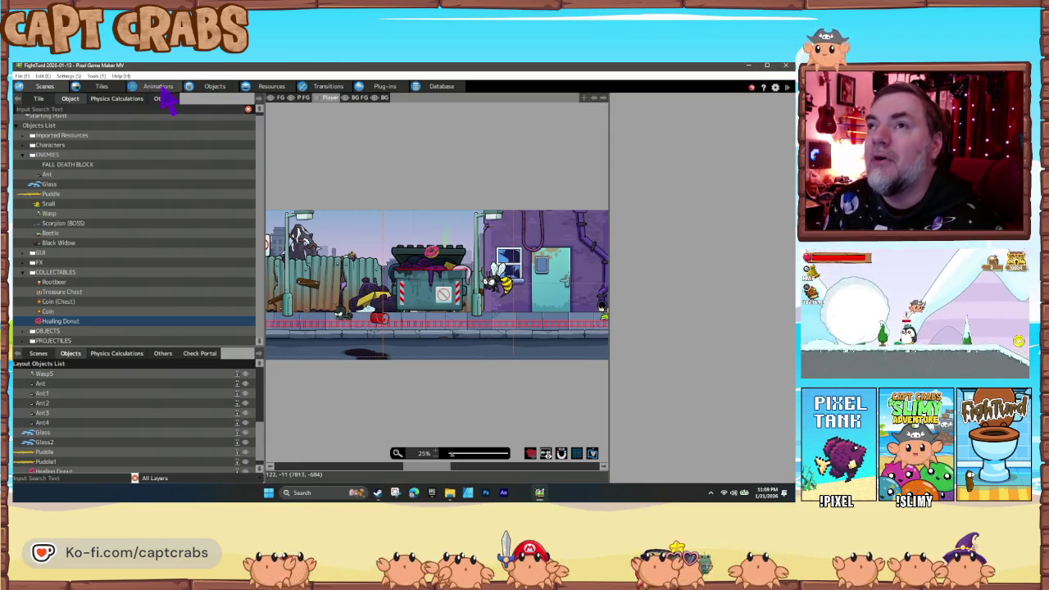
Step: Change the Wasp's DED state Not Affected by Gravity value from 100 to 90
{"action": "left_click", "coordinate": [211, 89]}
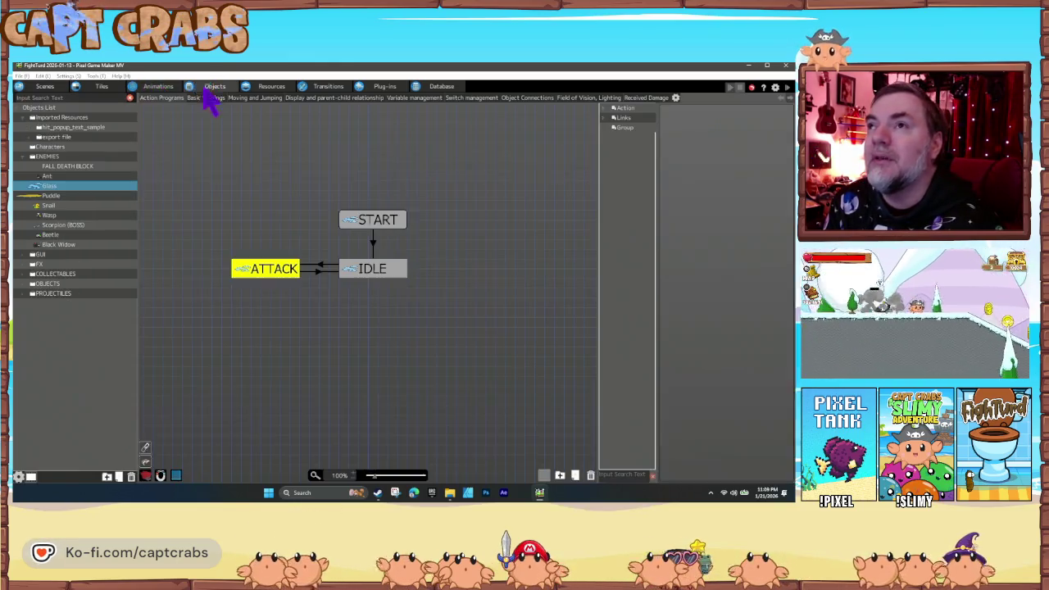
{"action": "left_click", "coordinate": [63, 216]}
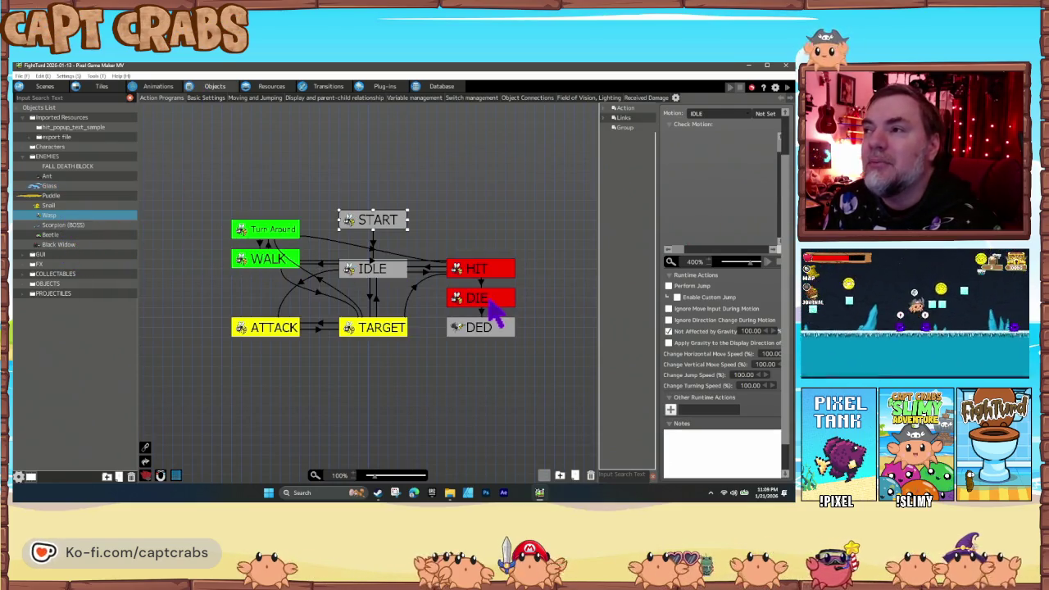
{"action": "left_click", "coordinate": [495, 326]}
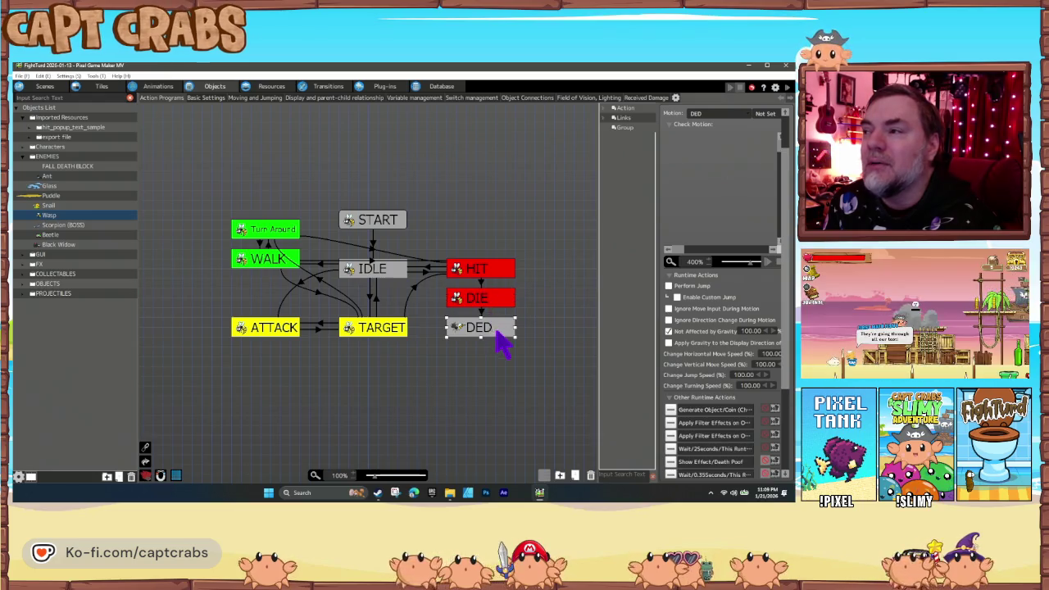
{"action": "scroll", "coordinate": [730, 385], "scroll_direction": "down", "scroll_amount": 3}
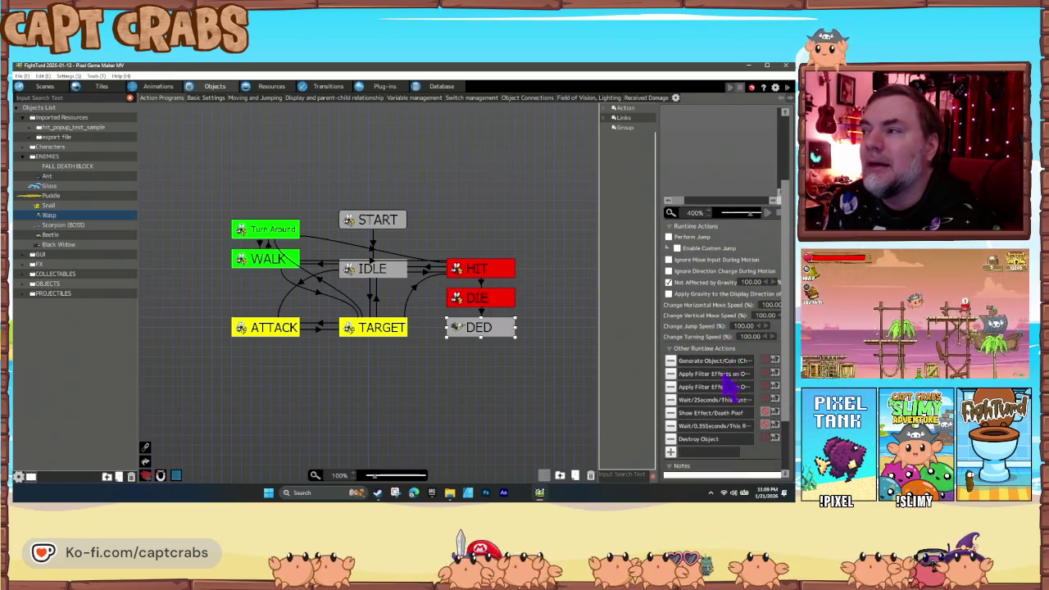
{"action": "scroll", "coordinate": [724, 386], "scroll_direction": "down", "scroll_amount": 1}
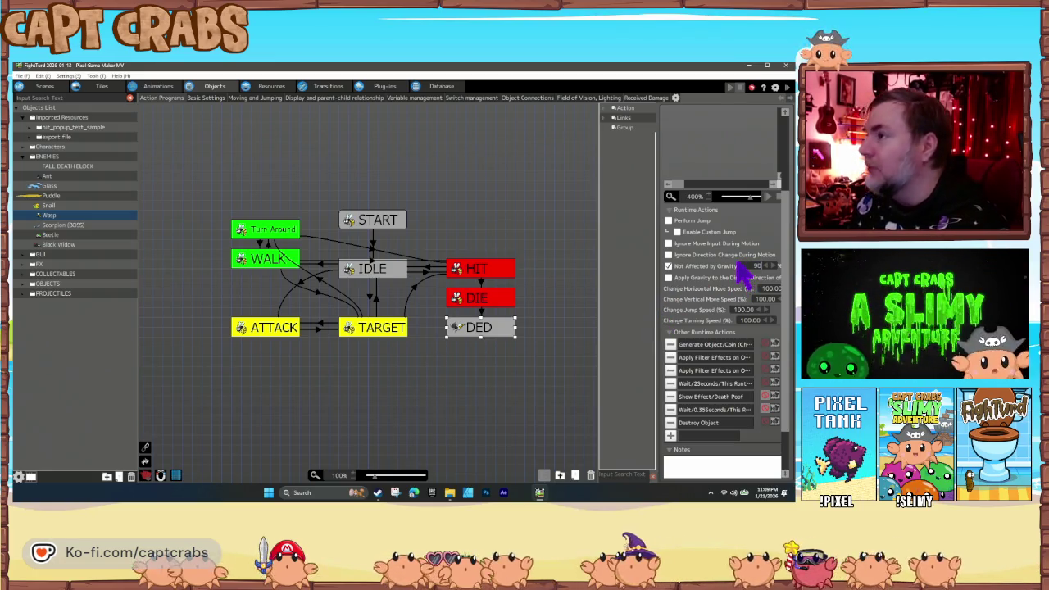
{"action": "left_click", "coordinate": [534, 357]}
Step: Recheck the DED state's gravity value, then launch a test play
{"action": "left_click", "coordinate": [490, 332]}
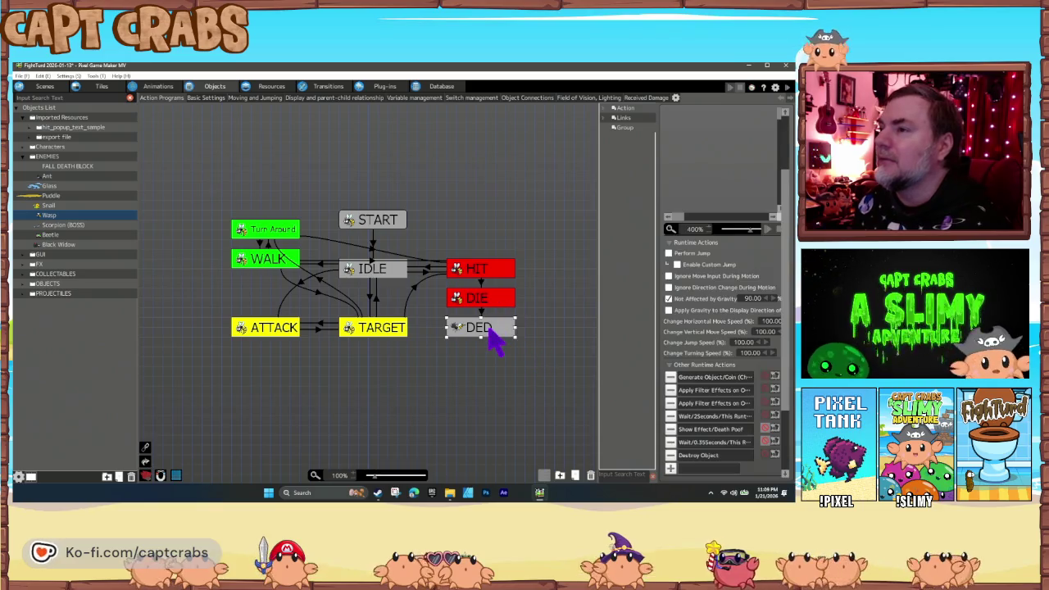
{"action": "left_click", "coordinate": [560, 339]}
{"action": "left_click", "coordinate": [497, 332]}
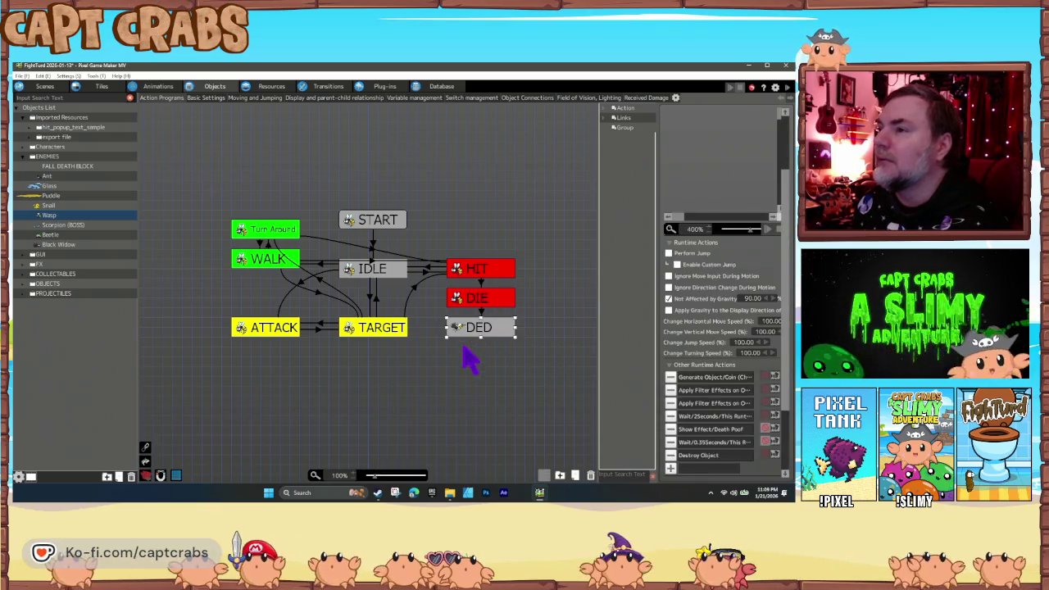
{"action": "double_click", "coordinate": [464, 344]}
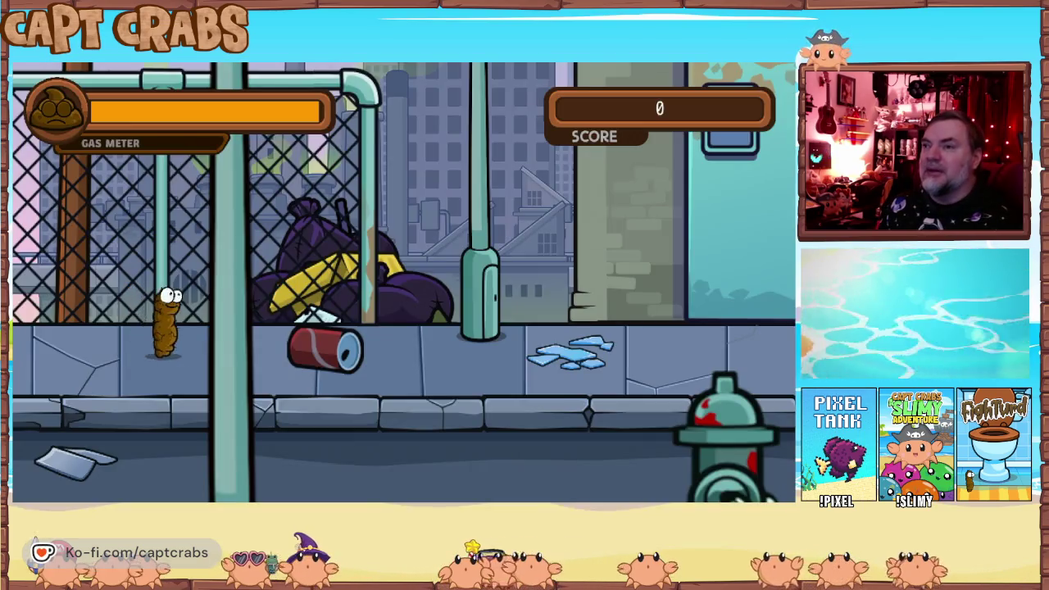
Step: Walk the character right, knock out the snail, and jump beside the building
{"action": "key", "text": "Right"}
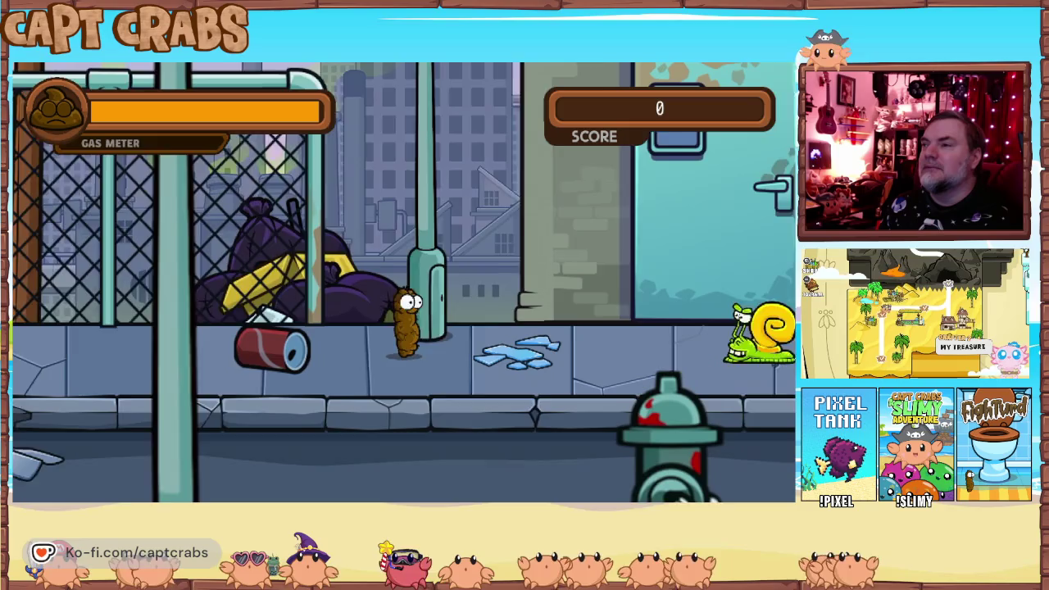
{"action": "key", "text": "Right"}
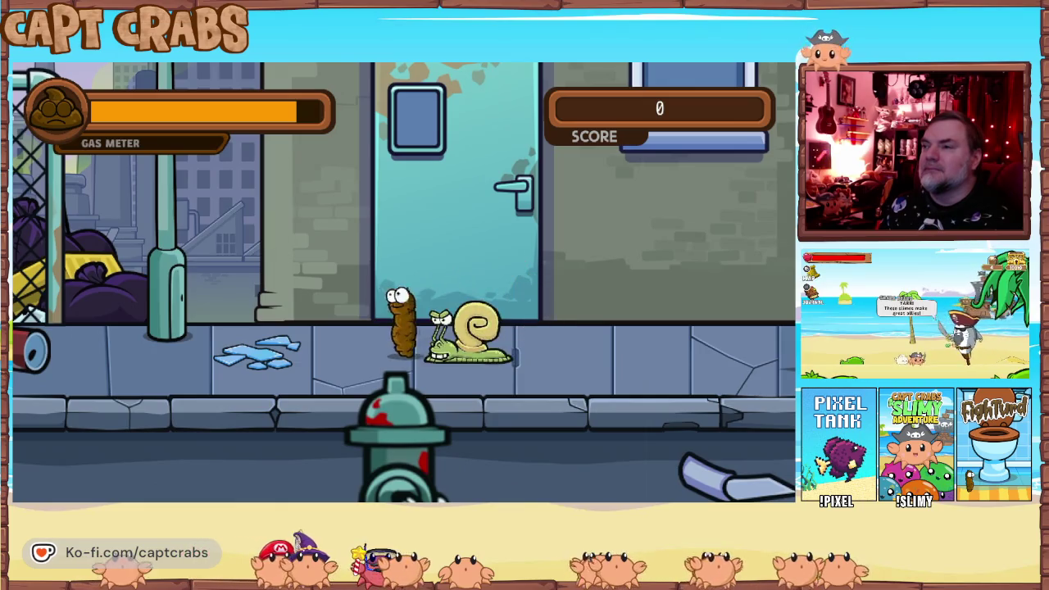
{"action": "key", "text": "Right"}
{"action": "key", "text": "Up"}
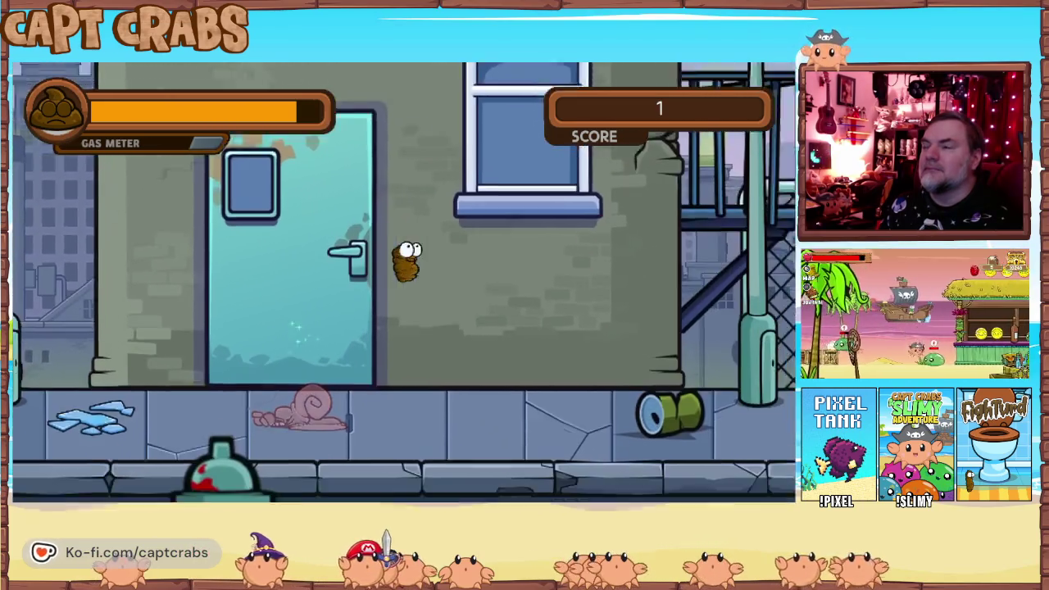
{"action": "key", "text": "Right"}
{"action": "key", "text": "Up"}
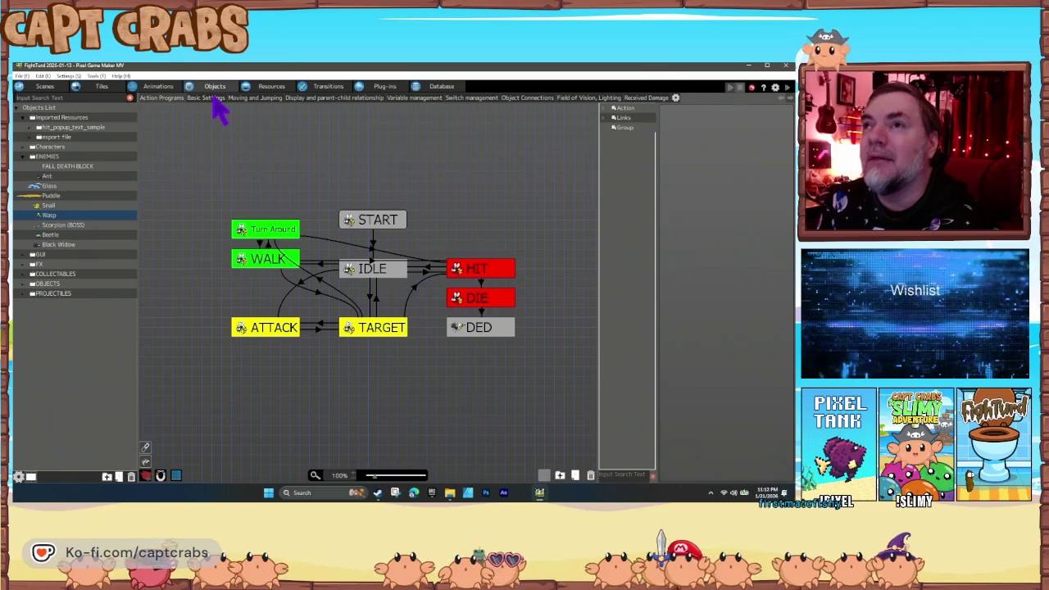
Step: Delete the Puddle and Puddle1 hazards from the street level, then show image resources
{"action": "left_click", "coordinate": [45, 87]}
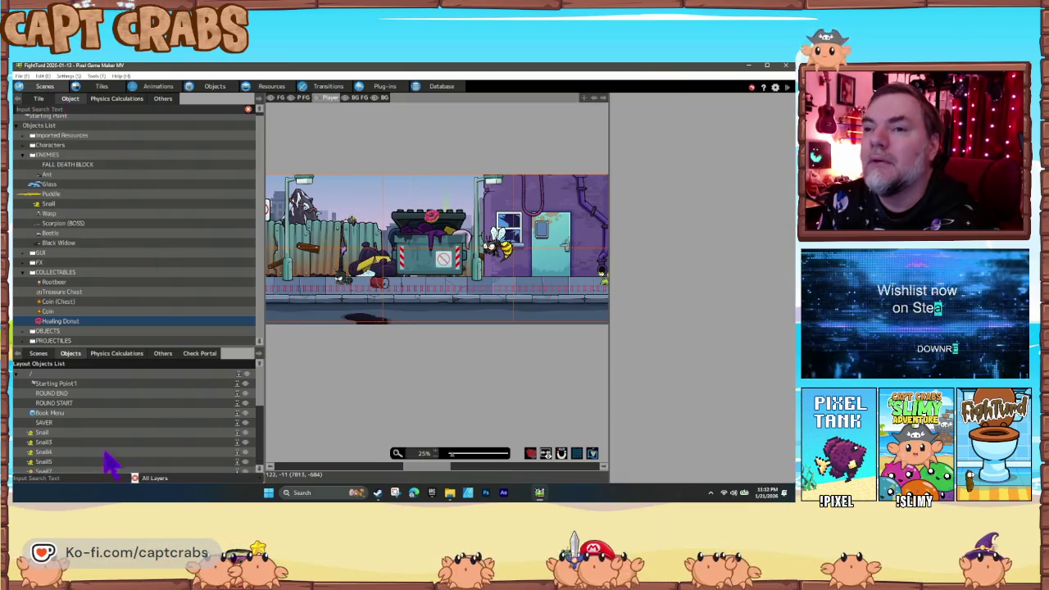
{"action": "scroll", "coordinate": [98, 459], "scroll_direction": "down", "scroll_amount": 5}
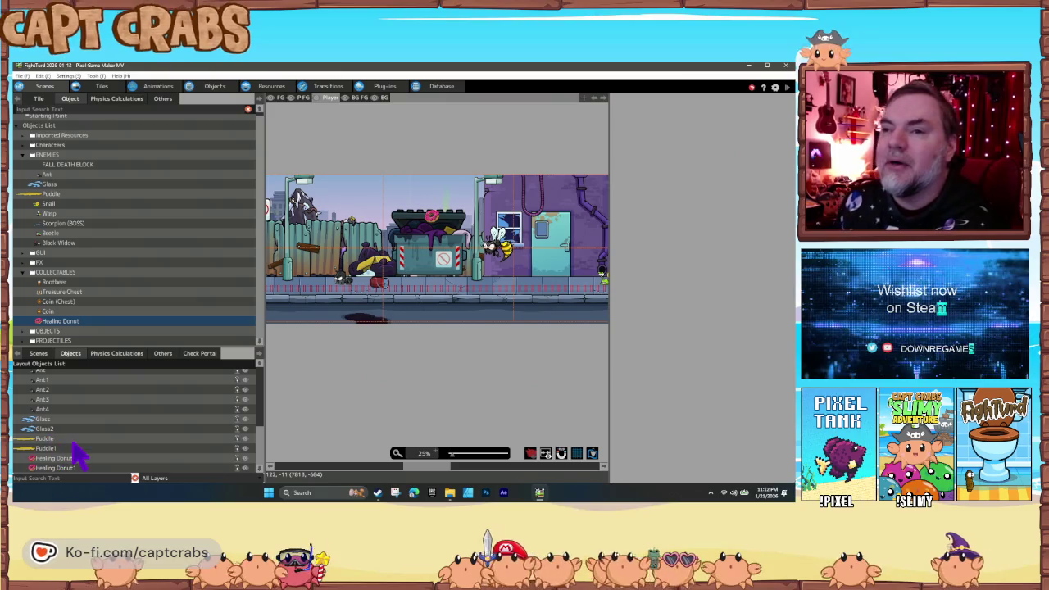
{"action": "left_click", "coordinate": [74, 439]}
{"action": "left_click", "coordinate": [82, 449], "text": "shift"}
{"action": "key", "text": "Delete"}
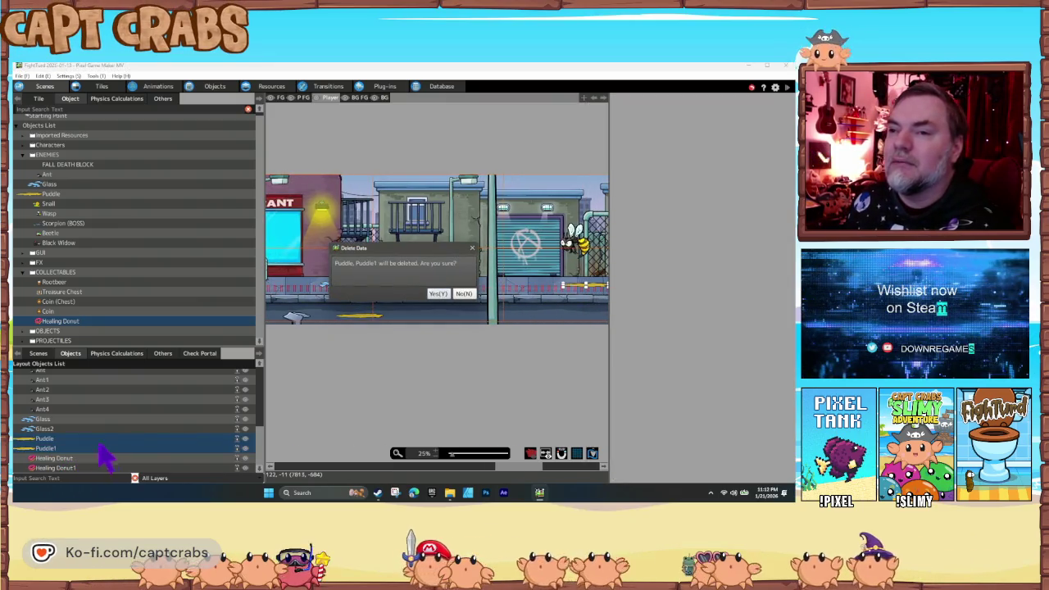
{"action": "left_click", "coordinate": [439, 294]}
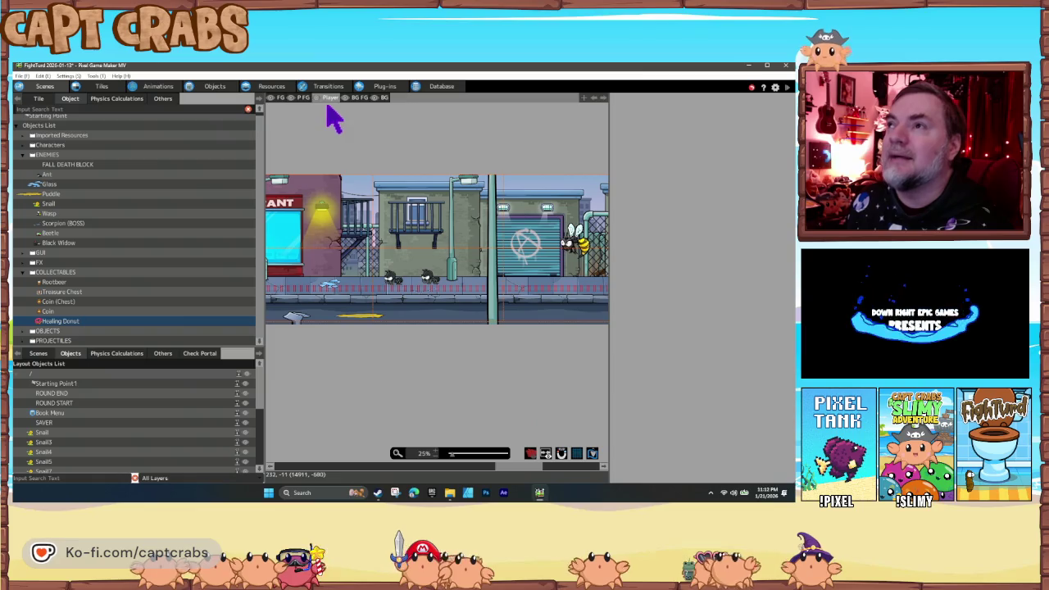
{"action": "left_click", "coordinate": [273, 88]}
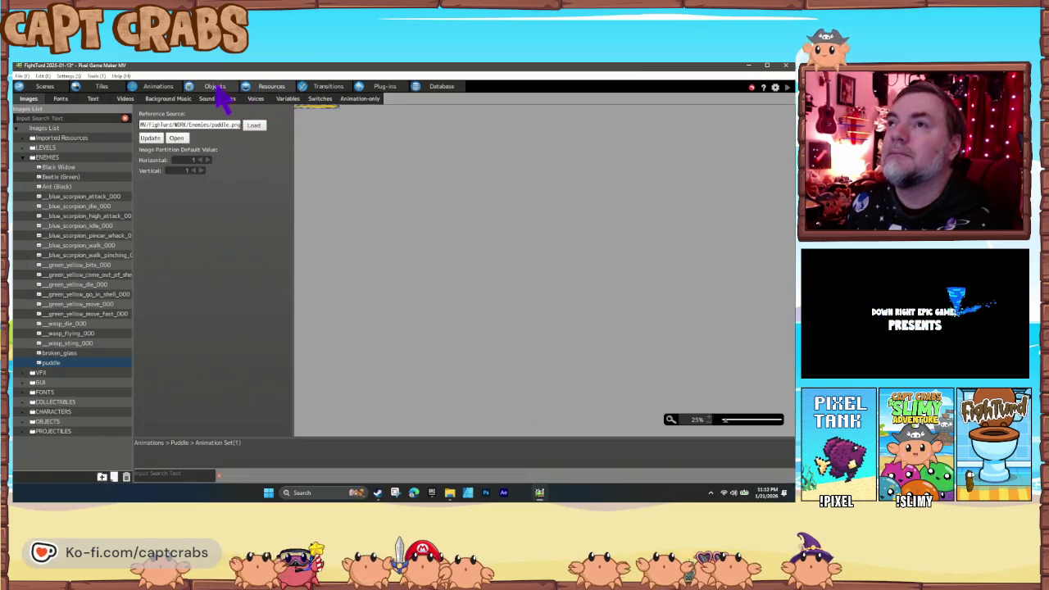
Step: Shrink the Broken Glass animation's attack box inward on all four sides
{"action": "left_click", "coordinate": [163, 89]}
{"action": "left_click", "coordinate": [60, 228]}
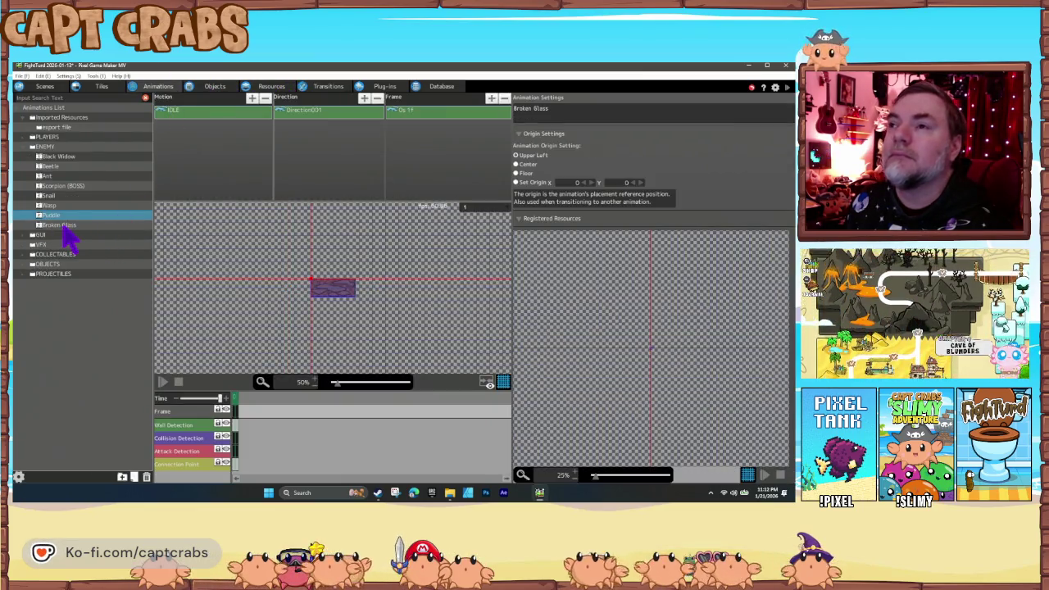
{"action": "left_click", "coordinate": [321, 290]}
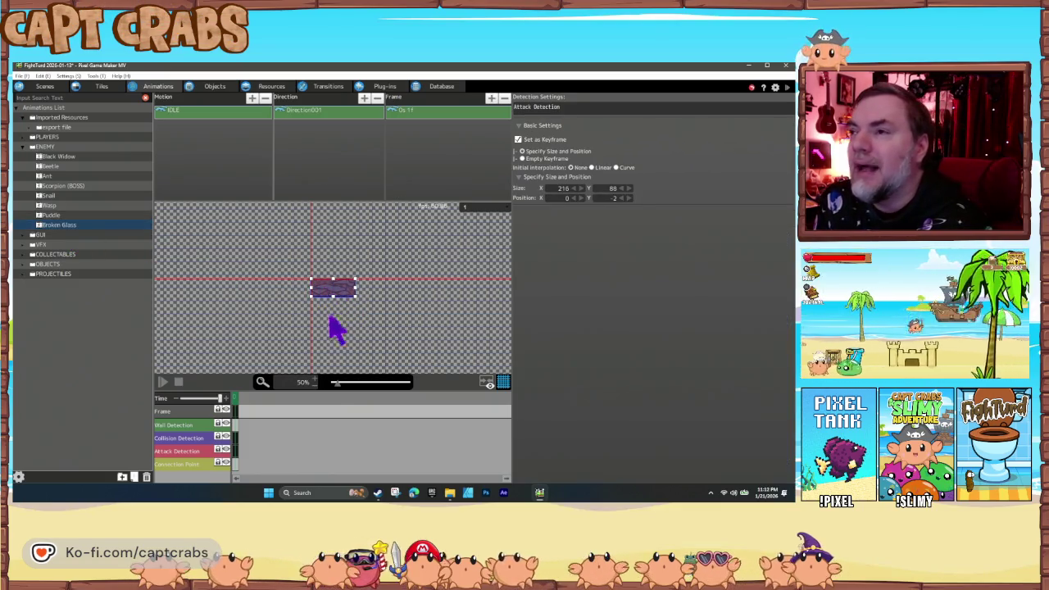
{"action": "scroll", "coordinate": [320, 388], "scroll_direction": "up", "scroll_amount": 5}
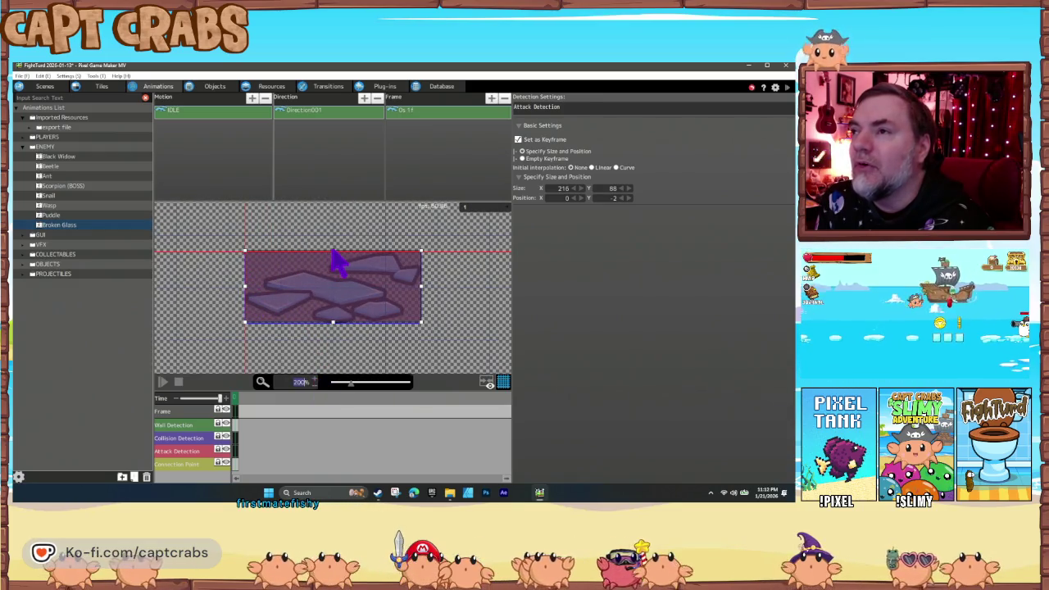
{"action": "left_click_drag", "start_coordinate": [333, 252], "coordinate": [333, 257]}
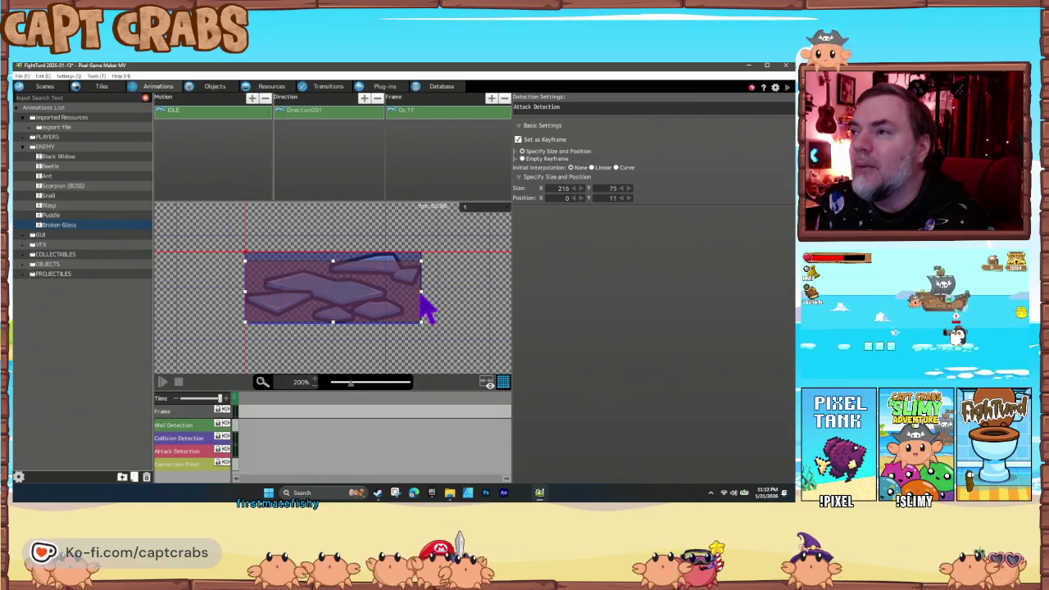
{"action": "left_click_drag", "start_coordinate": [418, 304], "coordinate": [406, 302]}
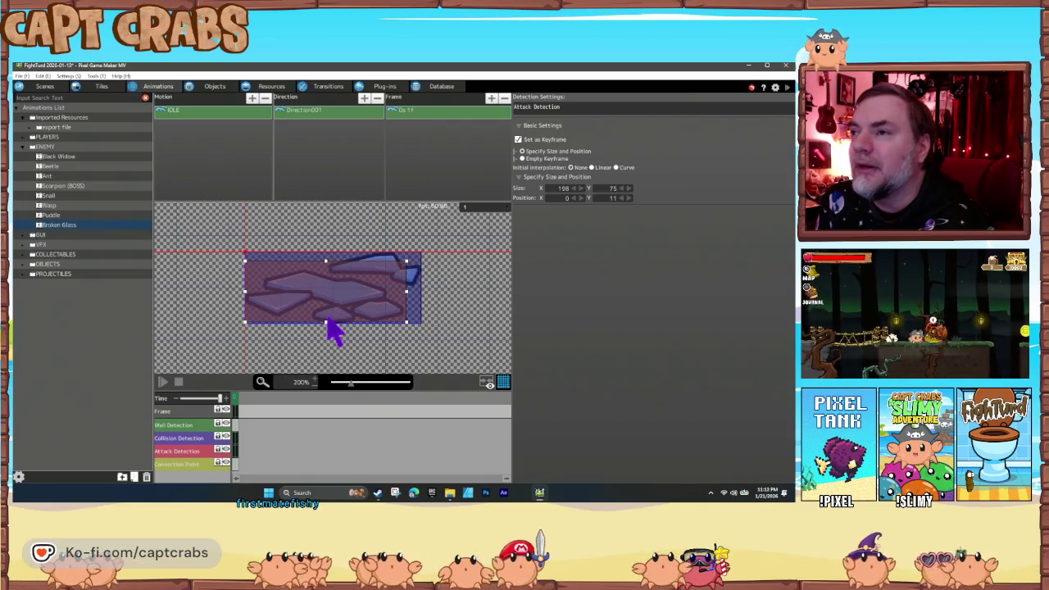
{"action": "left_click_drag", "start_coordinate": [331, 322], "coordinate": [331, 307]}
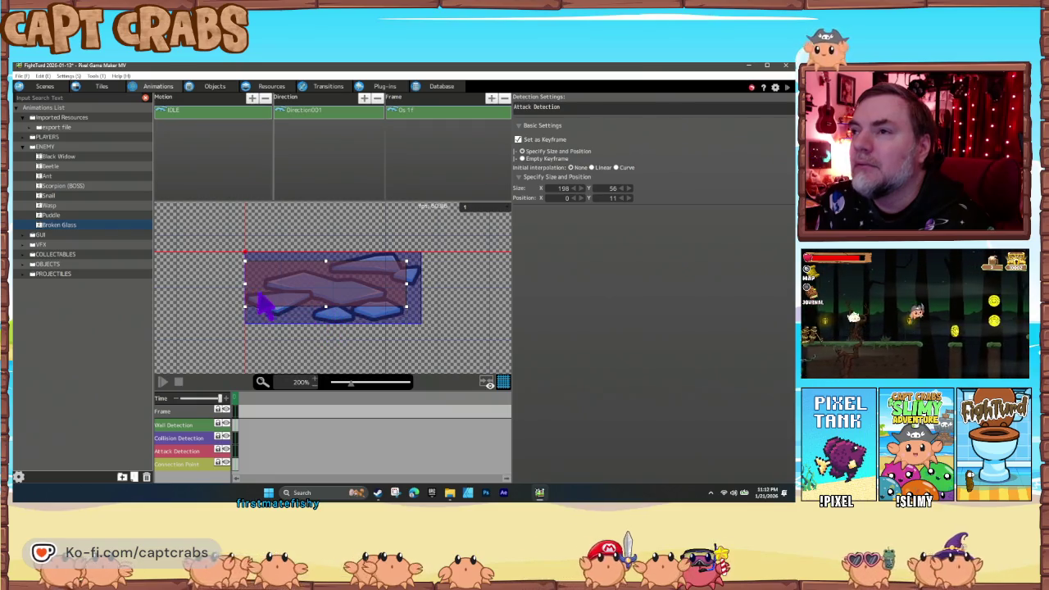
{"action": "left_click_drag", "start_coordinate": [245, 285], "coordinate": [269, 287]}
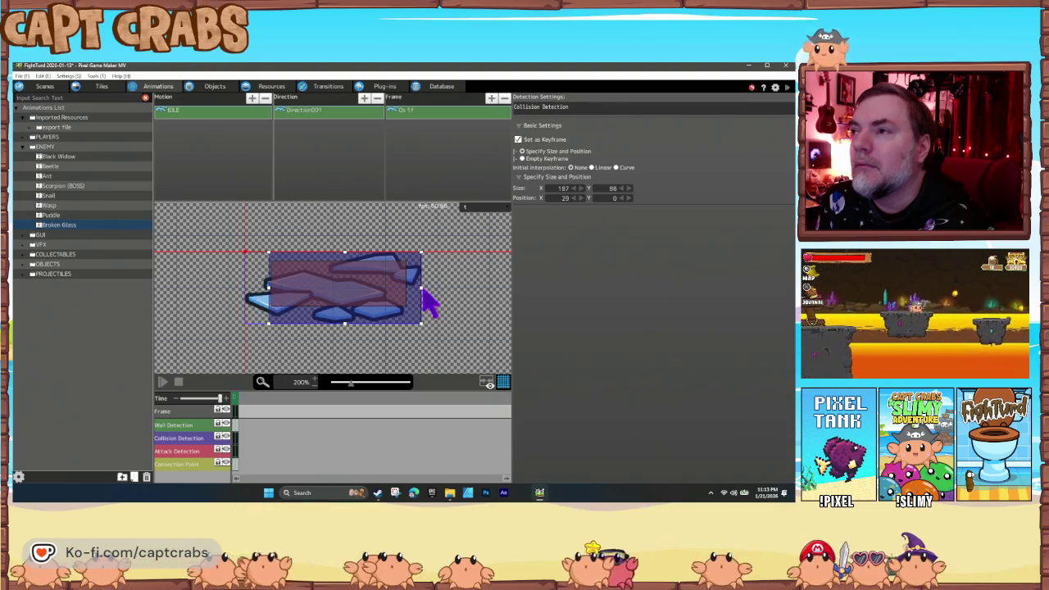
Step: Tighten the collision box's right, bottom and top edges, then return to the street scene
{"action": "left_click_drag", "start_coordinate": [422, 298], "coordinate": [411, 298]}
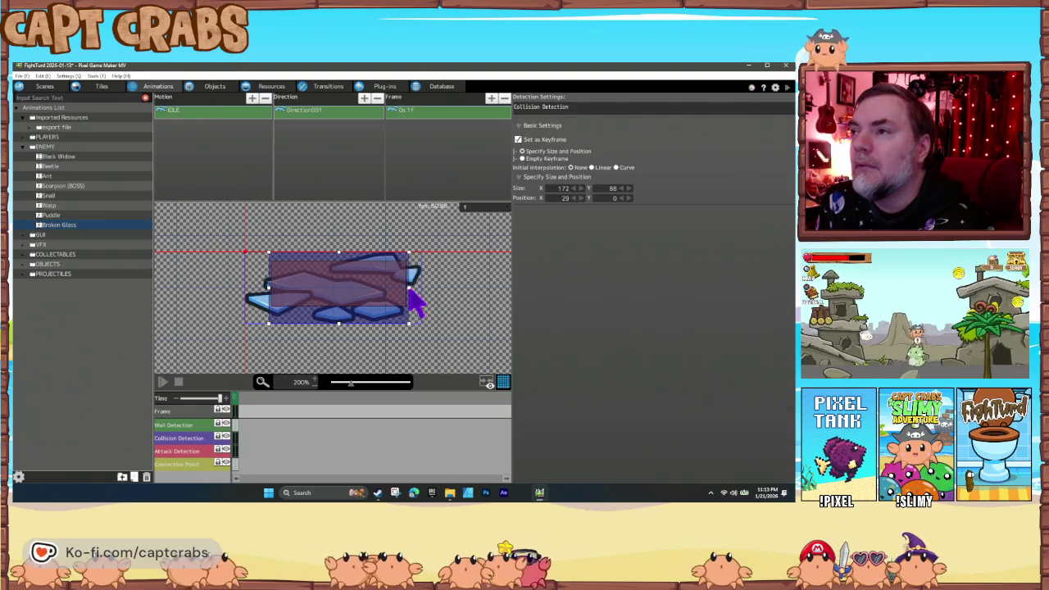
{"action": "left_click_drag", "start_coordinate": [339, 322], "coordinate": [338, 307]}
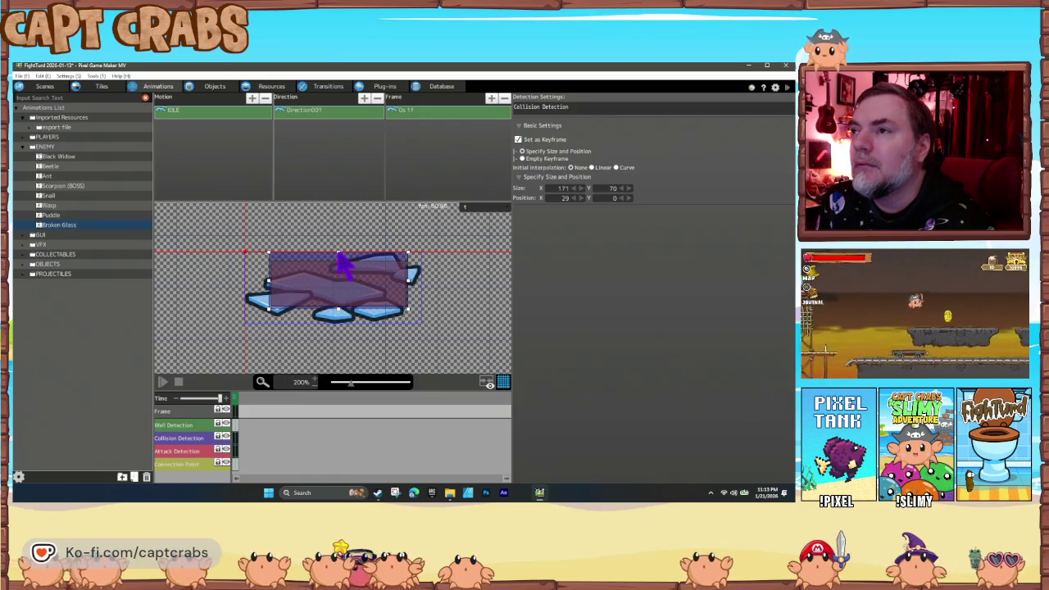
{"action": "left_click_drag", "start_coordinate": [336, 254], "coordinate": [336, 263]}
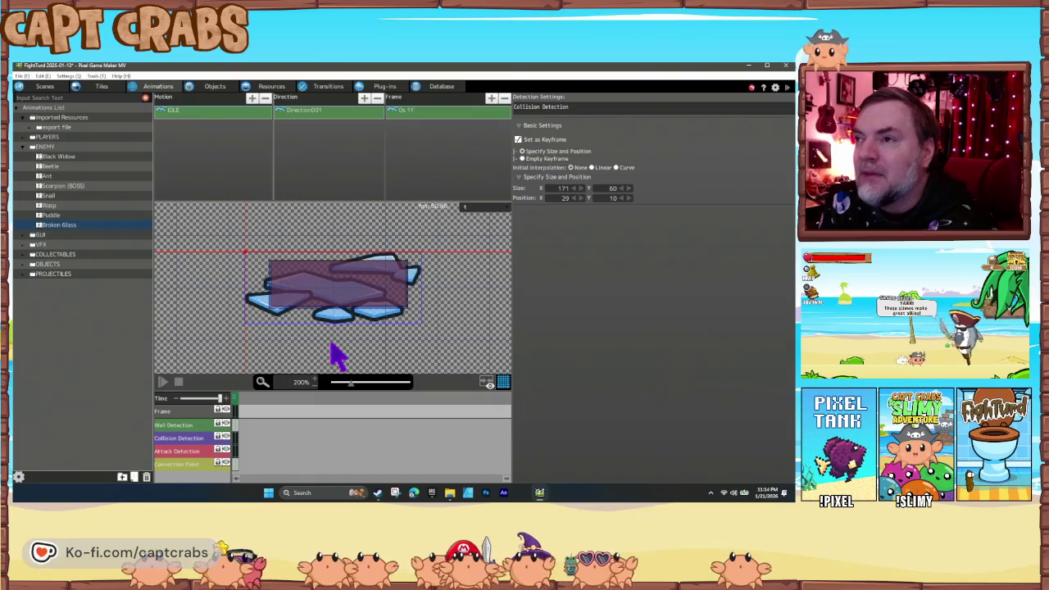
{"action": "left_click", "coordinate": [45, 86]}
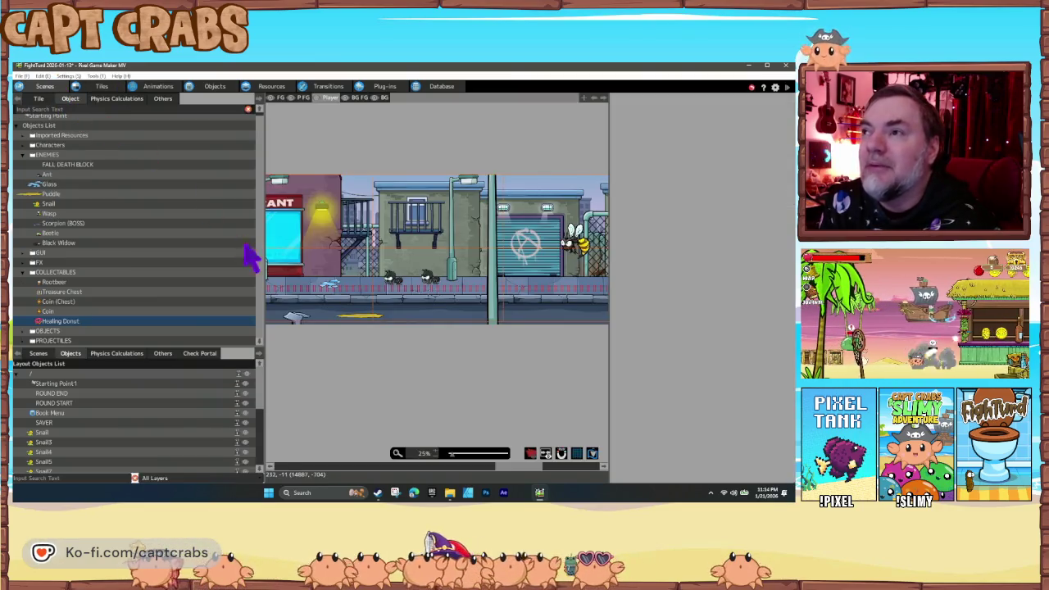
Step: Pan through the street level to review placements and save the project
{"action": "left_click_drag", "start_coordinate": [584, 319], "coordinate": [446, 316]}
{"action": "mouse_move", "coordinate": [533, 335]}
{"action": "left_mouse_down"}
{"action": "mouse_move", "coordinate": [437, 334]}
{"action": "mouse_move", "coordinate": [537, 340]}
{"action": "mouse_move", "coordinate": [448, 335]}
{"action": "mouse_move", "coordinate": [539, 326]}
{"action": "mouse_move", "coordinate": [532, 339]}
{"action": "mouse_move", "coordinate": [428, 334]}
{"action": "mouse_move", "coordinate": [566, 345]}
{"action": "mouse_move", "coordinate": [369, 349]}
{"action": "mouse_move", "coordinate": [506, 346]}
{"action": "left_mouse_up"}
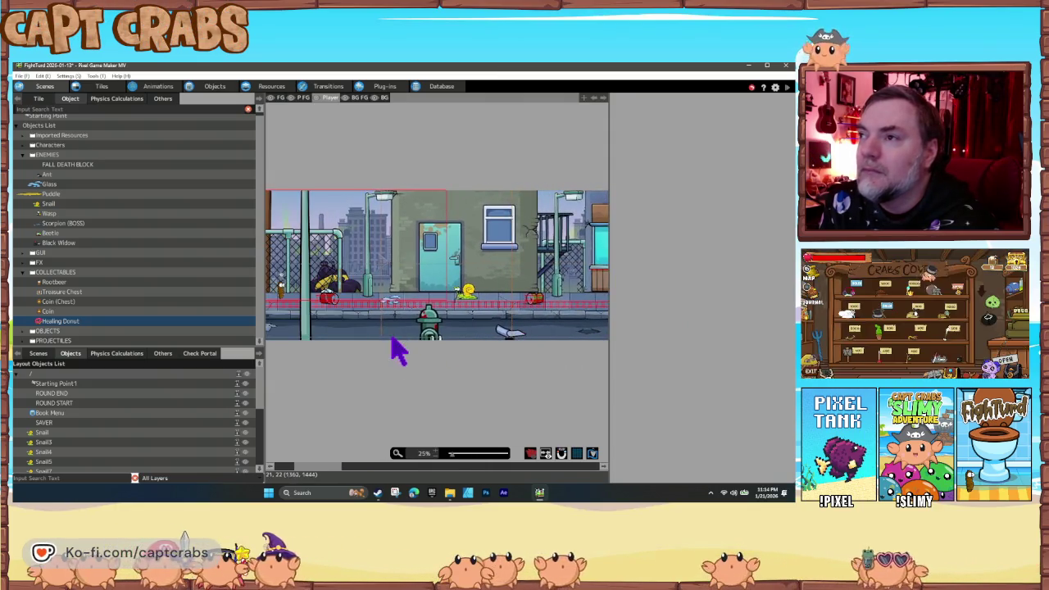
{"action": "key", "text": "ctrl+s"}
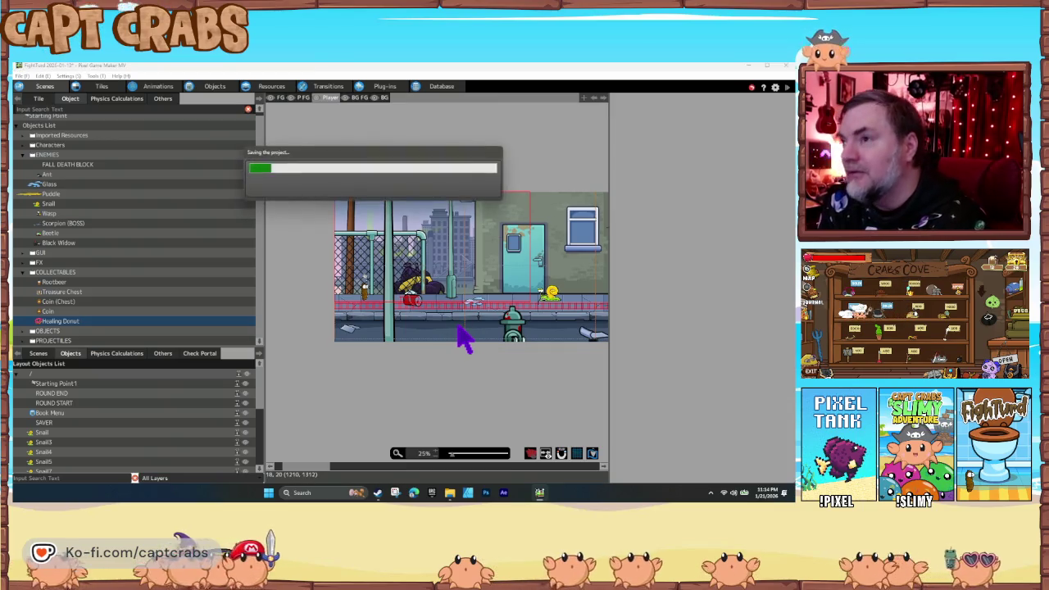
{"action": "mouse_move", "coordinate": [580, 358]}
{"action": "left_mouse_down"}
{"action": "mouse_move", "coordinate": [505, 347]}
{"action": "mouse_move", "coordinate": [550, 351]}
{"action": "mouse_move", "coordinate": [410, 363]}
{"action": "mouse_move", "coordinate": [332, 350]}
{"action": "mouse_move", "coordinate": [391, 356]}
{"action": "left_mouse_up"}
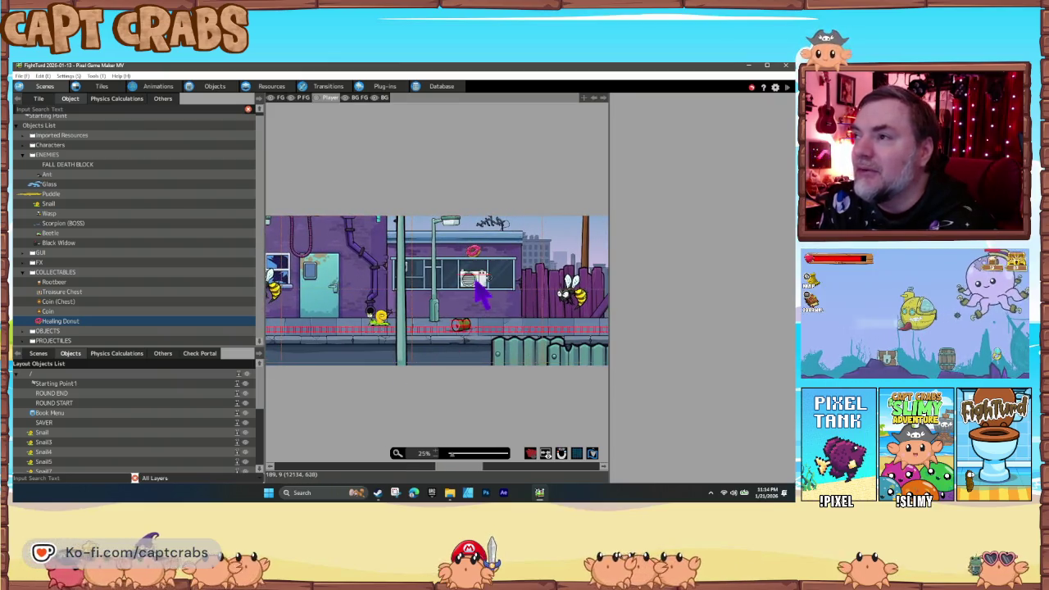
{"action": "mouse_move", "coordinate": [486, 350]}
{"action": "left_mouse_down"}
{"action": "mouse_move", "coordinate": [459, 379]}
{"action": "mouse_move", "coordinate": [424, 368]}
{"action": "mouse_move", "coordinate": [330, 370]}
{"action": "mouse_move", "coordinate": [366, 385]}
{"action": "mouse_move", "coordinate": [323, 377]}
{"action": "mouse_move", "coordinate": [440, 379]}
{"action": "mouse_move", "coordinate": [365, 360]}
{"action": "mouse_move", "coordinate": [514, 364]}
{"action": "mouse_move", "coordinate": [361, 371]}
{"action": "mouse_move", "coordinate": [423, 368]}
{"action": "left_mouse_up"}
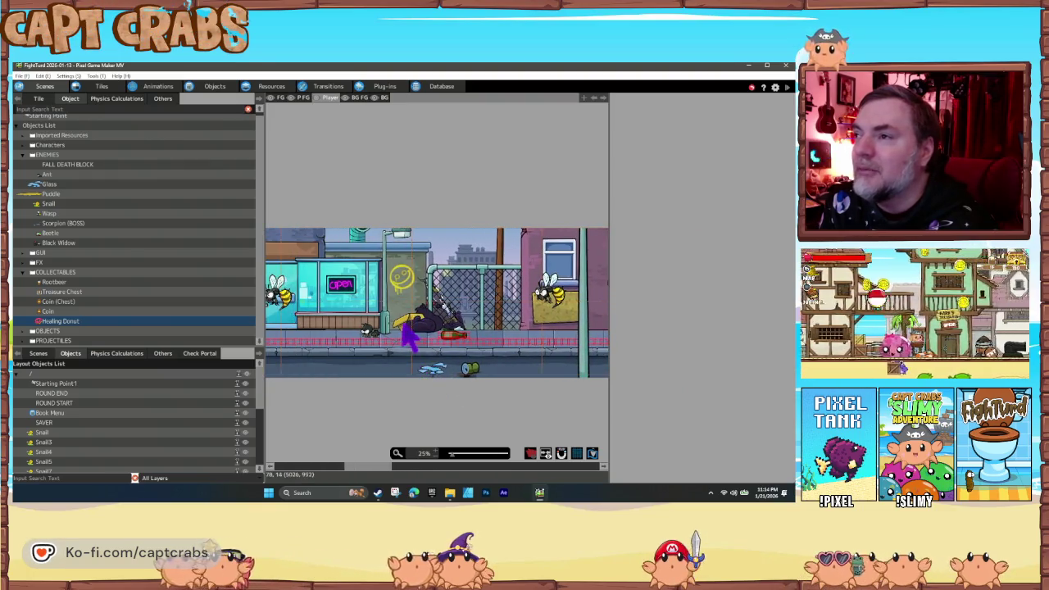
Step: Open the Level 9 GG 2 tileset in the Tiles editor and select a tile
{"action": "left_click", "coordinate": [101, 86]}
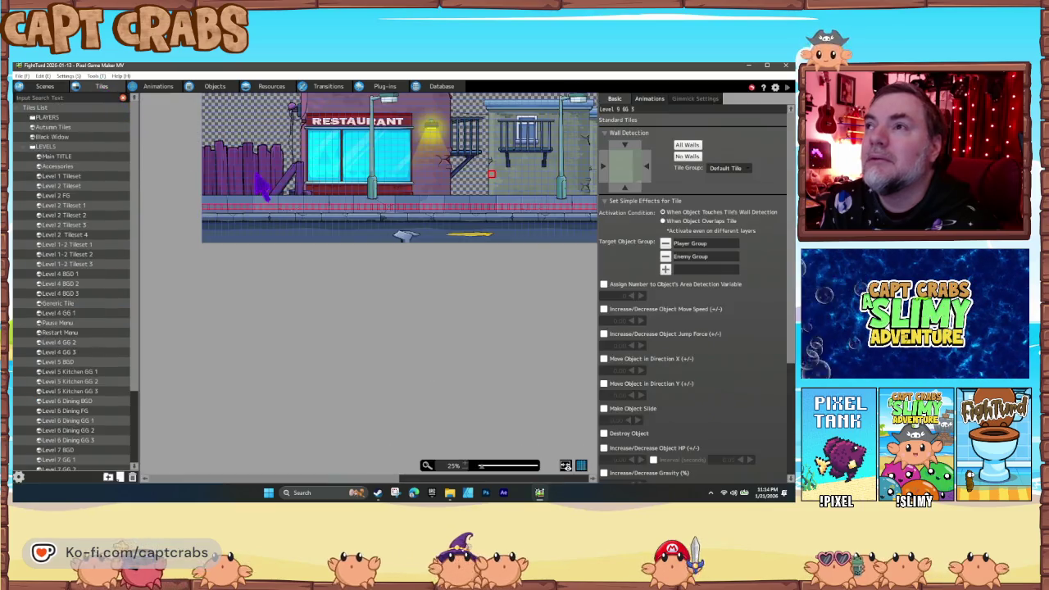
{"action": "scroll", "coordinate": [390, 272], "scroll_direction": "right", "scroll_amount": 5}
{"action": "scroll", "coordinate": [414, 280], "scroll_direction": "right", "scroll_amount": 3}
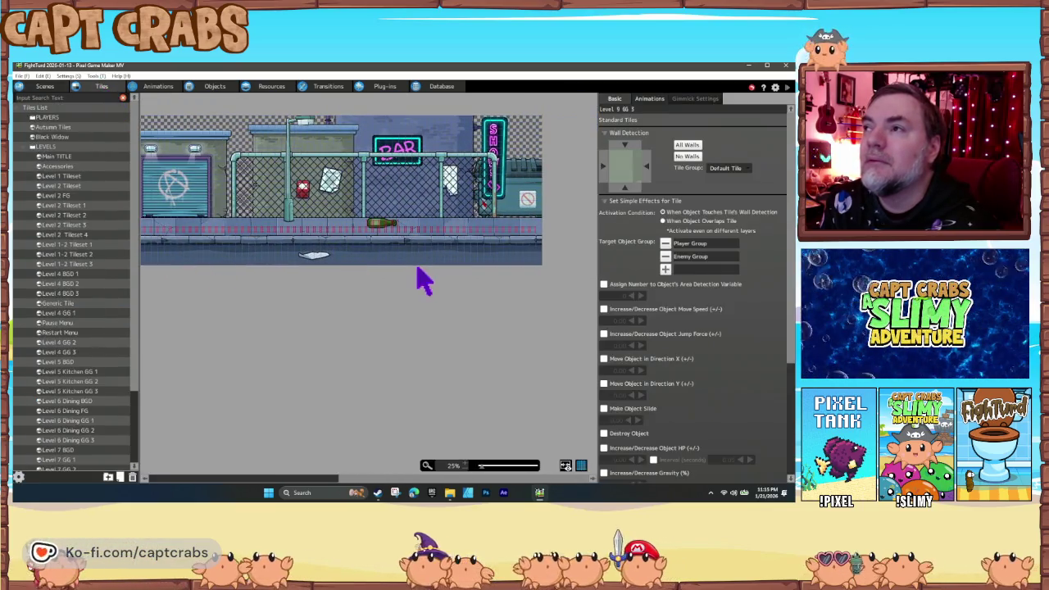
{"action": "scroll", "coordinate": [90, 463], "scroll_direction": "down", "scroll_amount": 3}
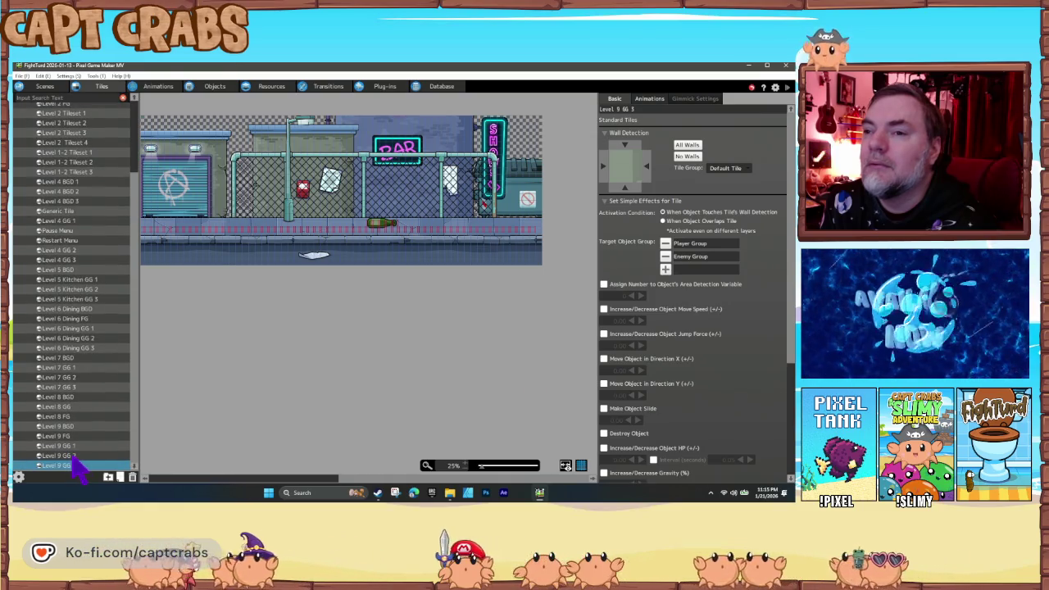
{"action": "left_click", "coordinate": [65, 456]}
{"action": "scroll", "coordinate": [209, 271], "scroll_direction": "left", "scroll_amount": 10}
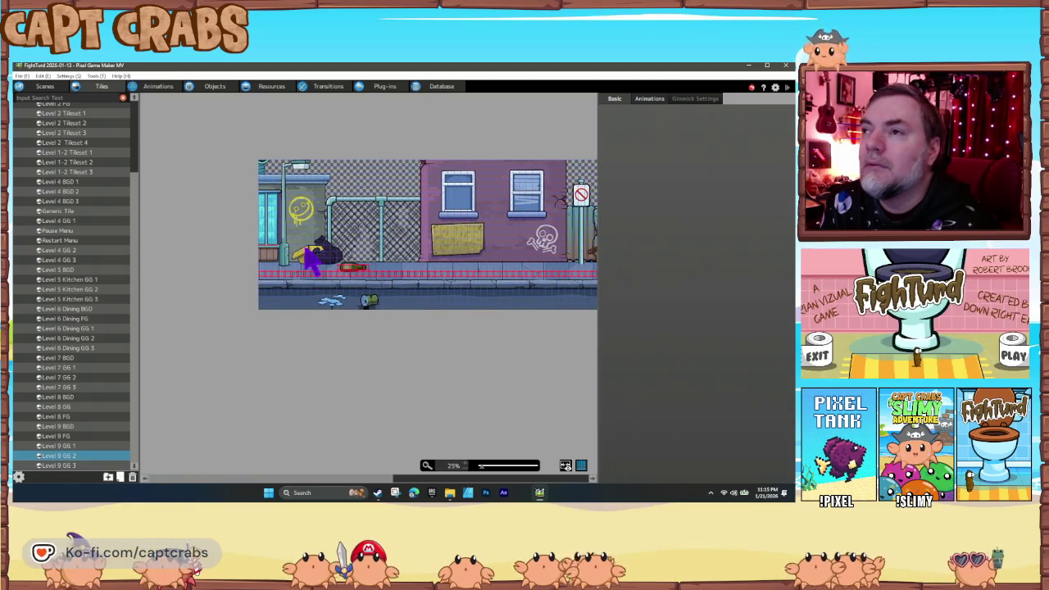
{"action": "left_click", "coordinate": [320, 251]}
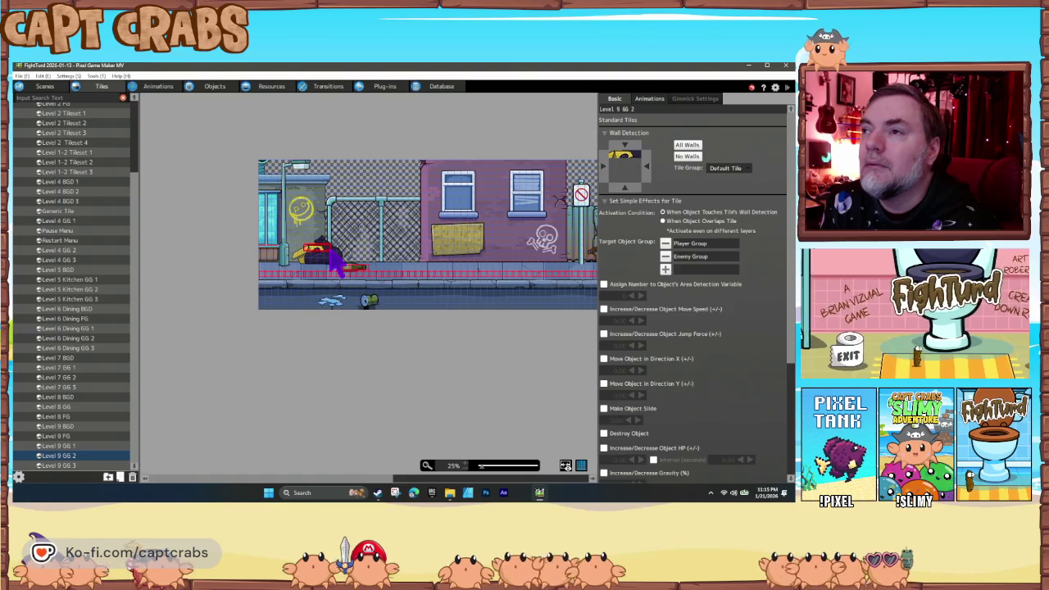
Step: Select another Level 9 GG 2 tile to adjust its wall detection, then save
{"action": "left_click", "coordinate": [324, 273]}
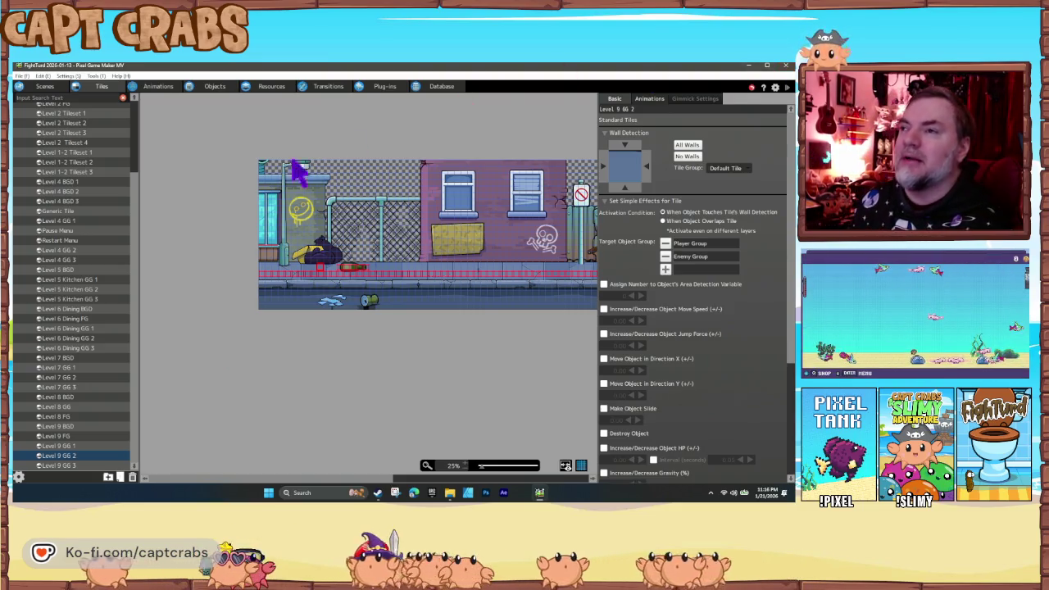
{"action": "key", "text": "ctrl+s"}
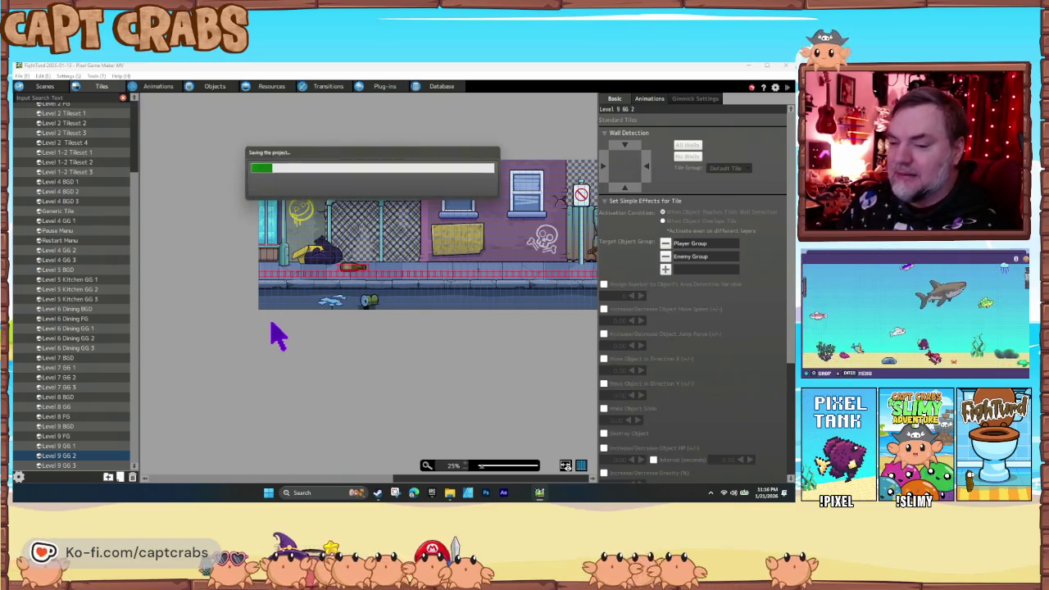